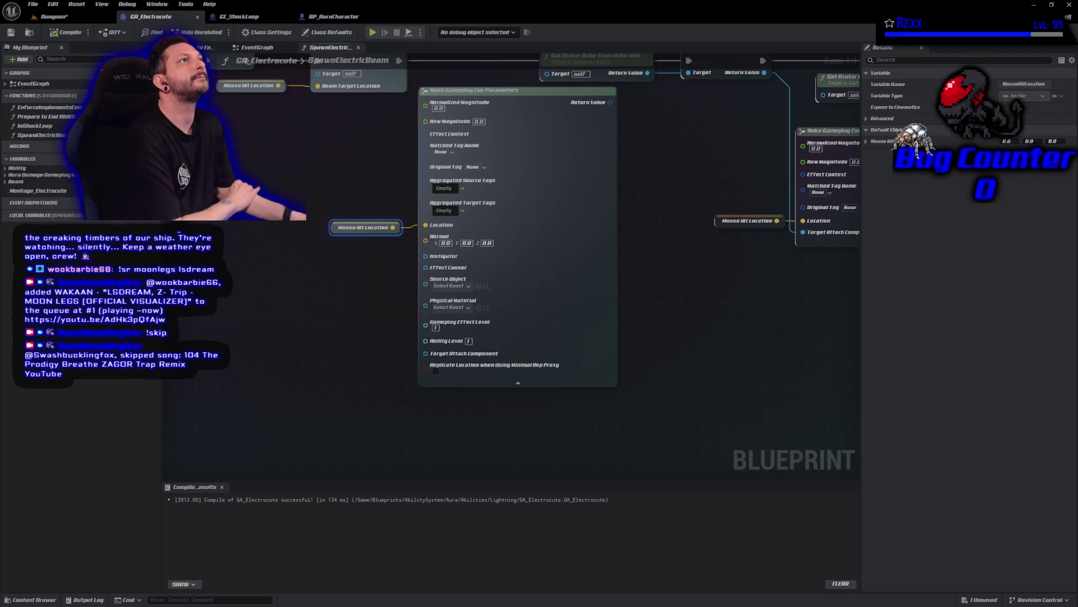
- Add a Get Mouse Hit Actor node and wire it into the cue parameters' Source Object
right_click(330, 307)
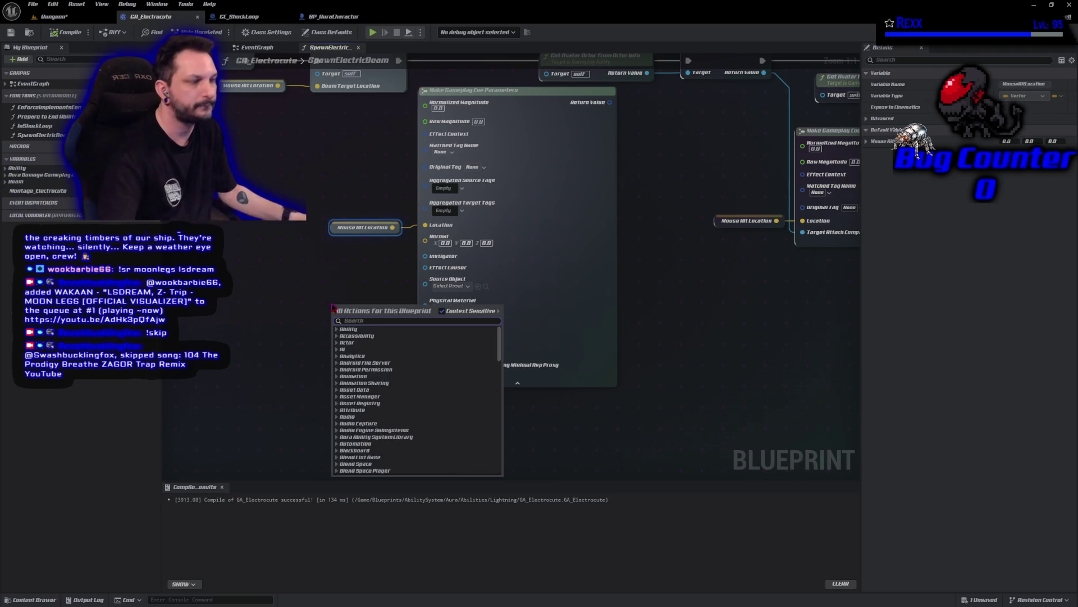
text(get hit)
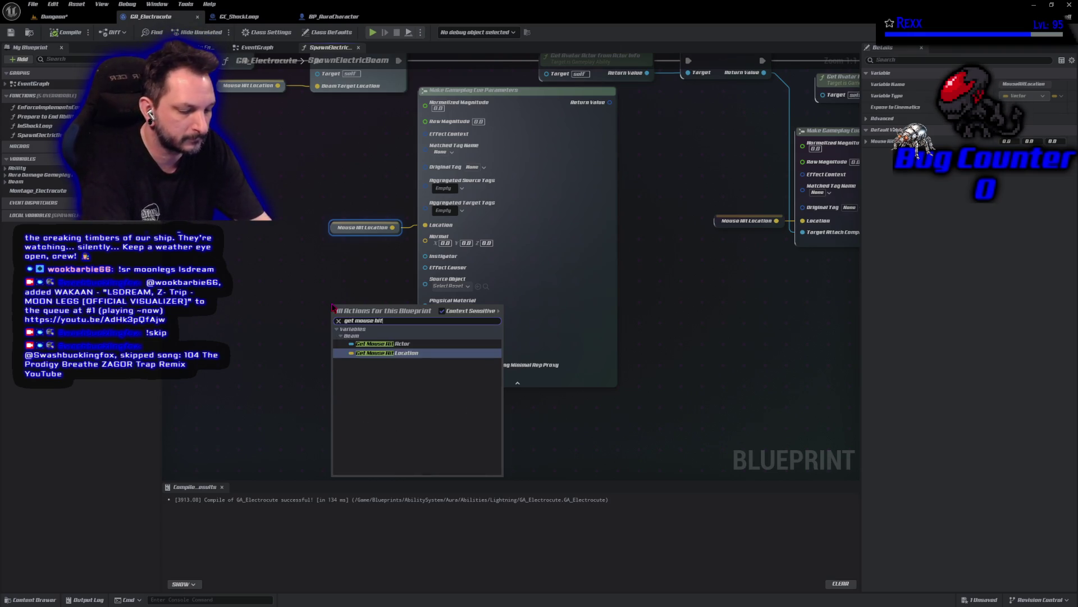
key(Escape)
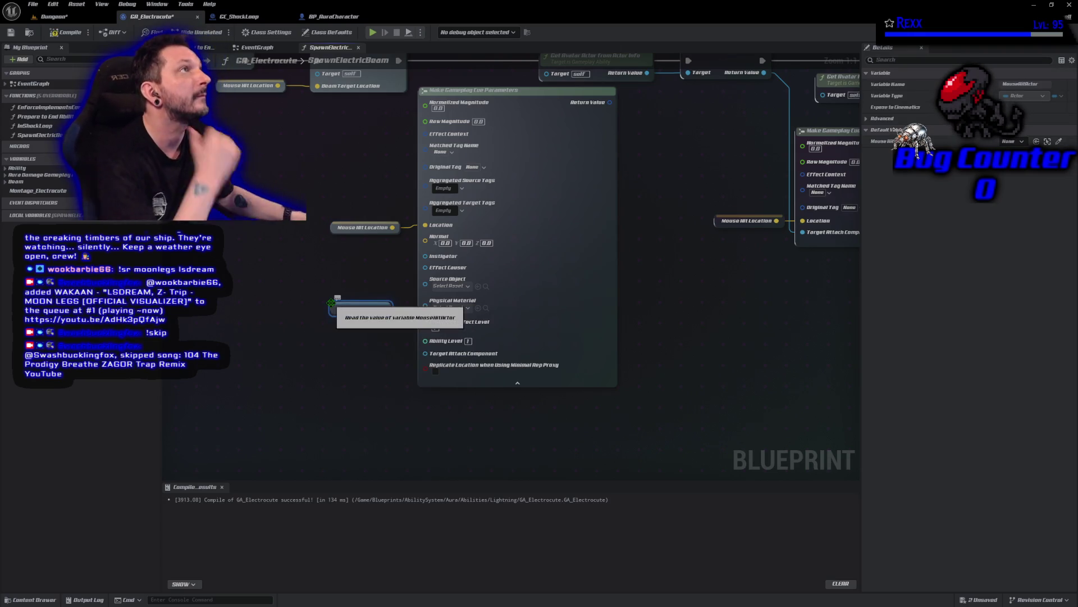
drag(383, 308, 420, 287)
drag(335, 311, 348, 282)
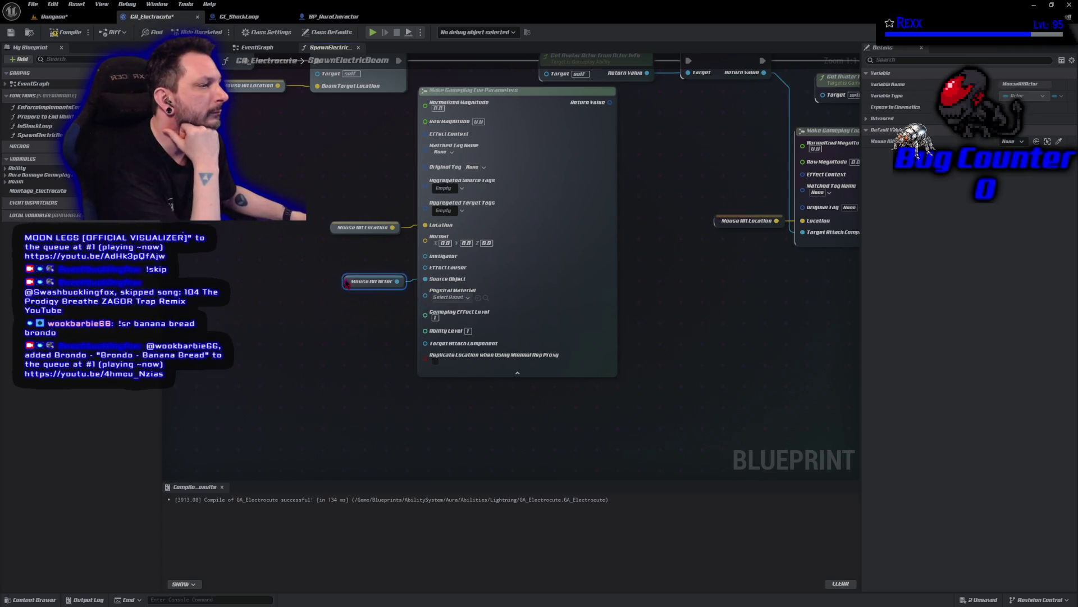
- Compile GA_Electrocute and save all changes
click(60, 32)
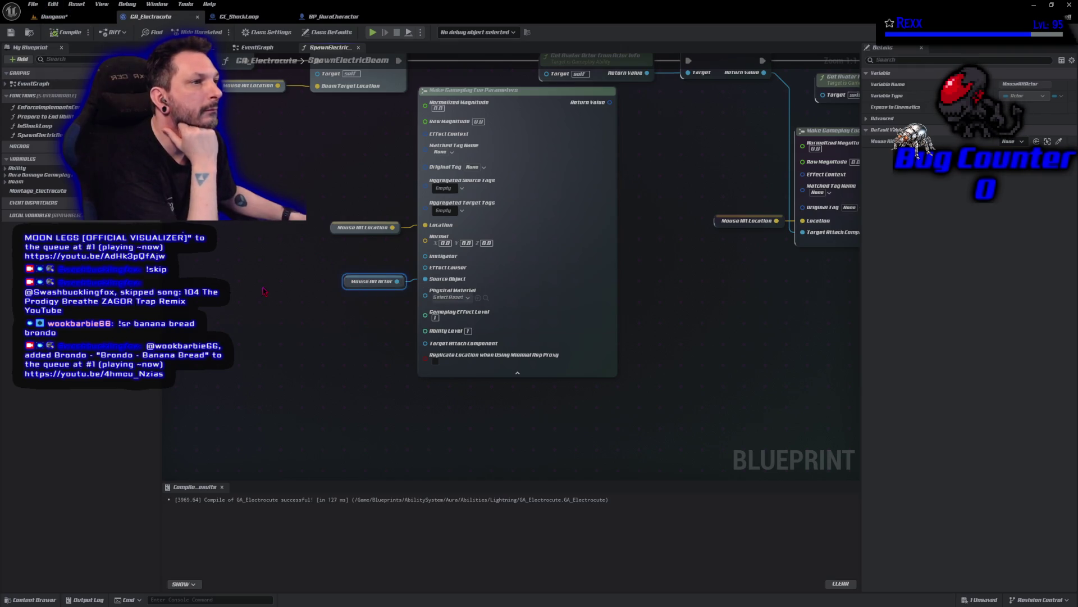
click(264, 290)
key(ctrl+shift+s)
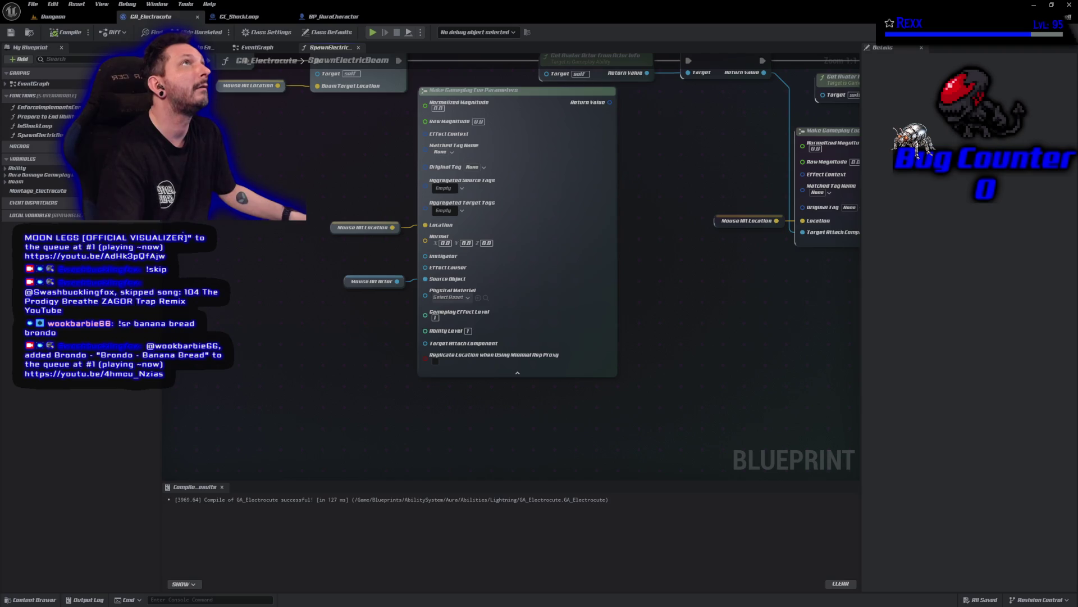
- Add a Combat Interface Get Weapon node with Get Owner Character wired into its Target pin
right_click(255, 310)
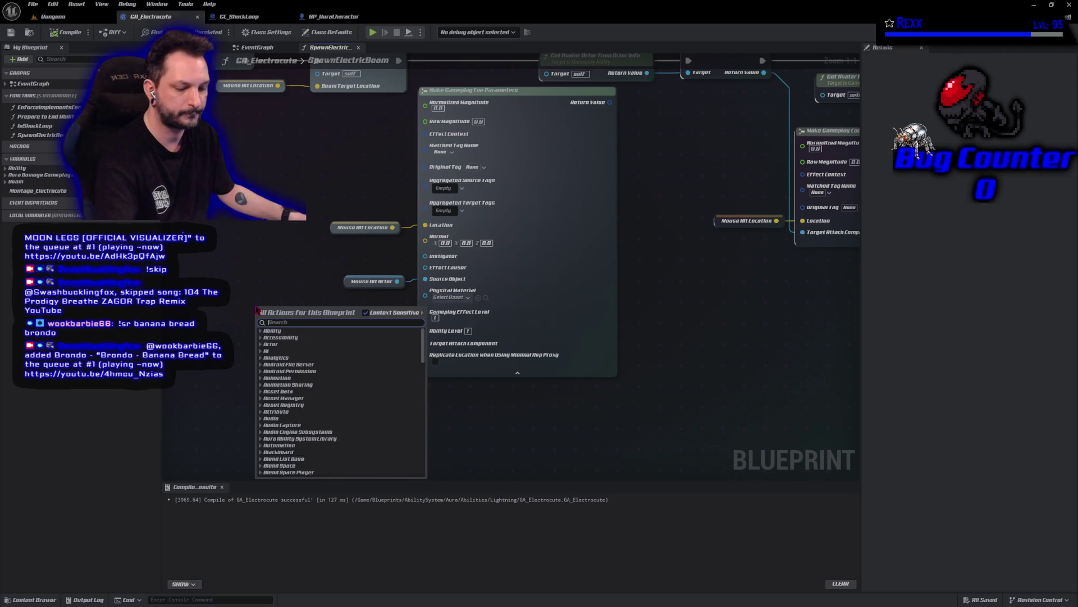
text(get weap)
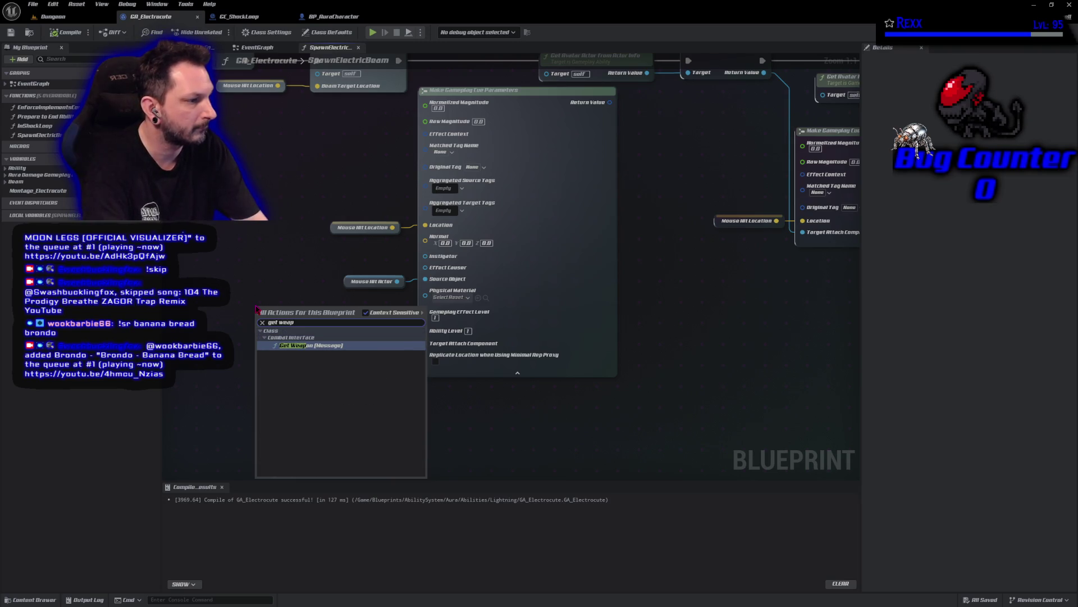
key(Return)
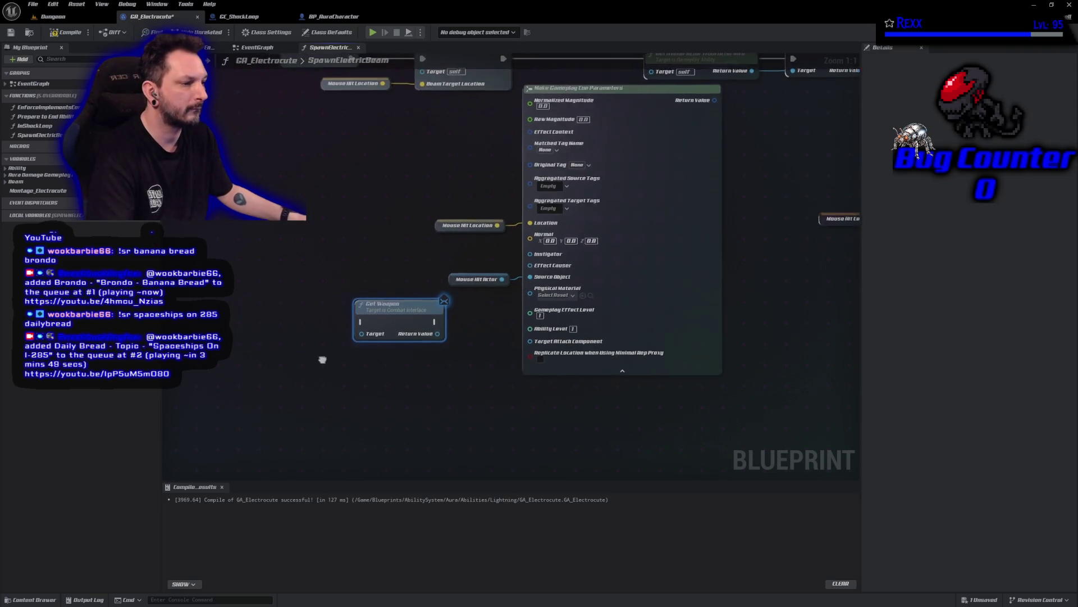
right_click(227, 309)
text(get owner cha)
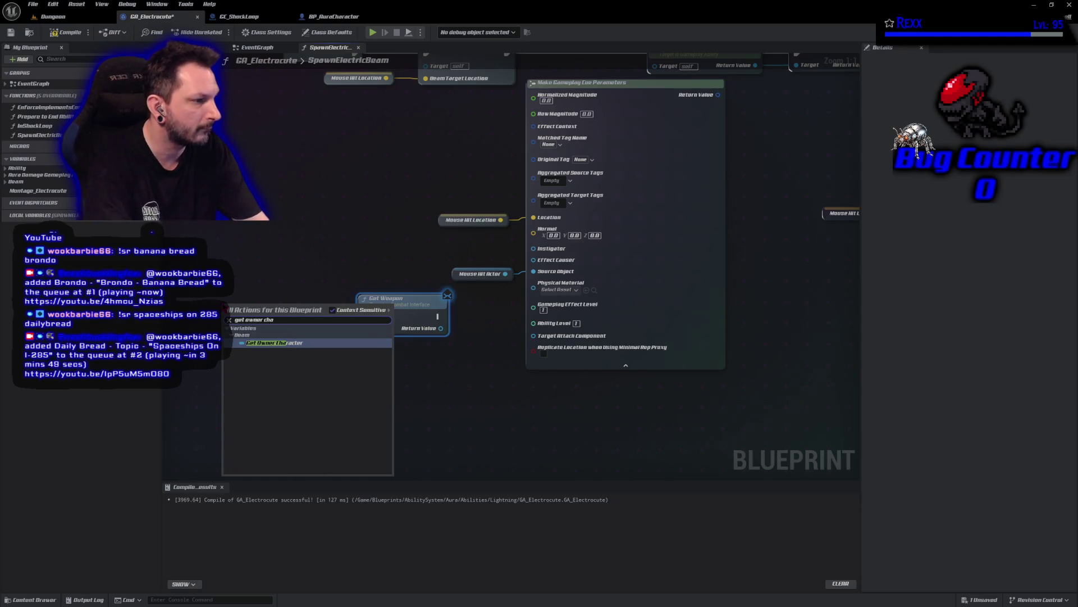
key(Return)
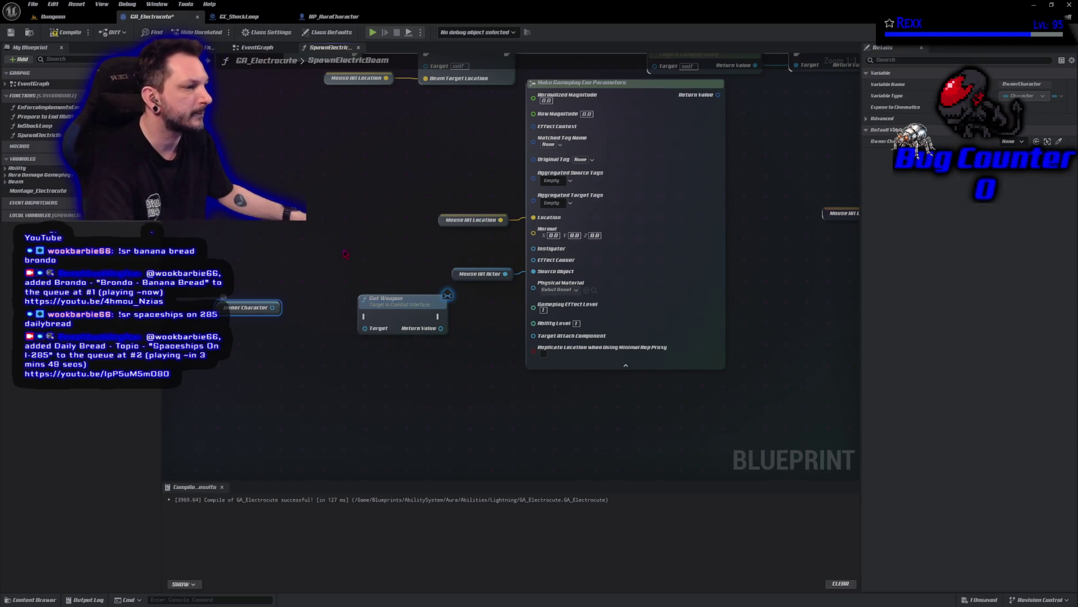
drag(272, 307, 365, 335)
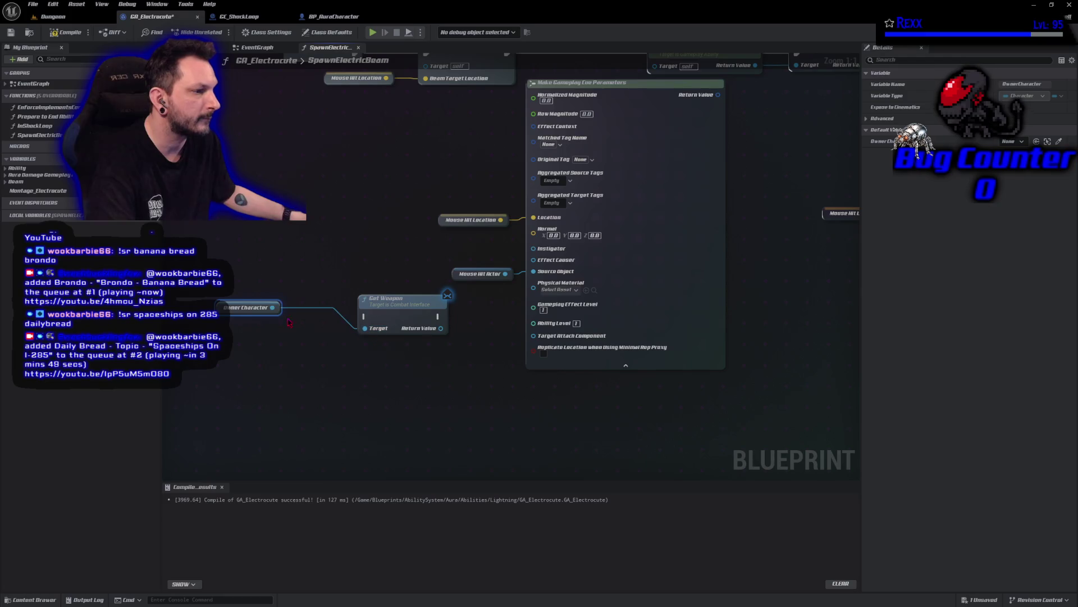
drag(223, 309, 282, 336)
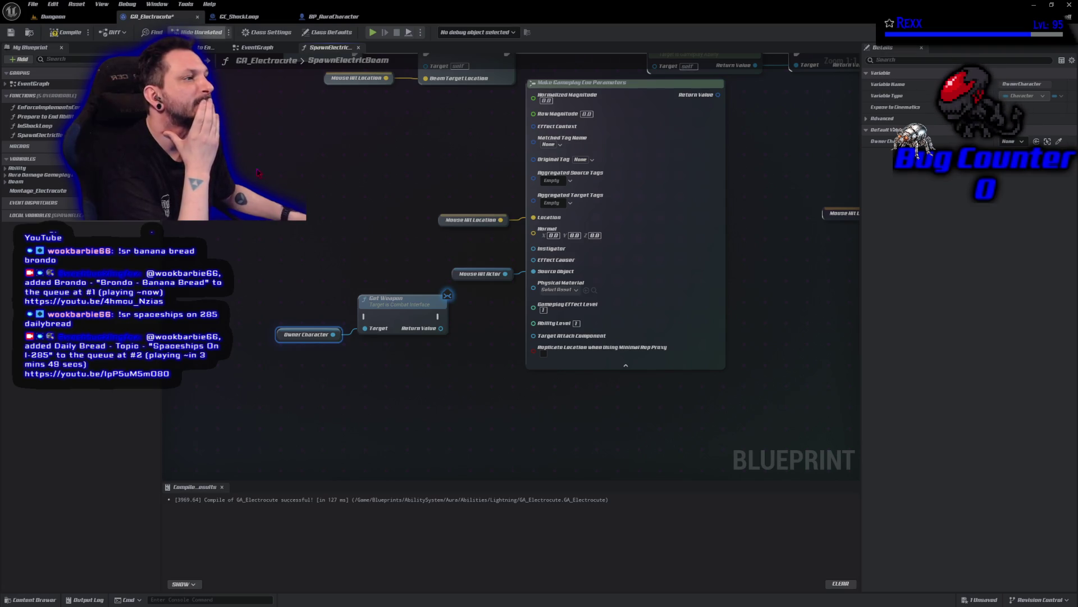
- Move the beam nodes left and place Get Weapon and Owner Character beside Trace First Target
drag(327, 193, 348, 265)
drag(481, 231, 347, 124)
drag(487, 130, 259, 127)
drag(419, 445, 296, 349)
mouse_move(416, 375)
mouse_down()
mouse_move(413, 159)
mouse_move(449, 127)
mouse_move(447, 113)
mouse_up()
- Route execution through Get Weapon, feed its Return Value to Target Attach Component, and compile
drag(298, 126, 420, 125)
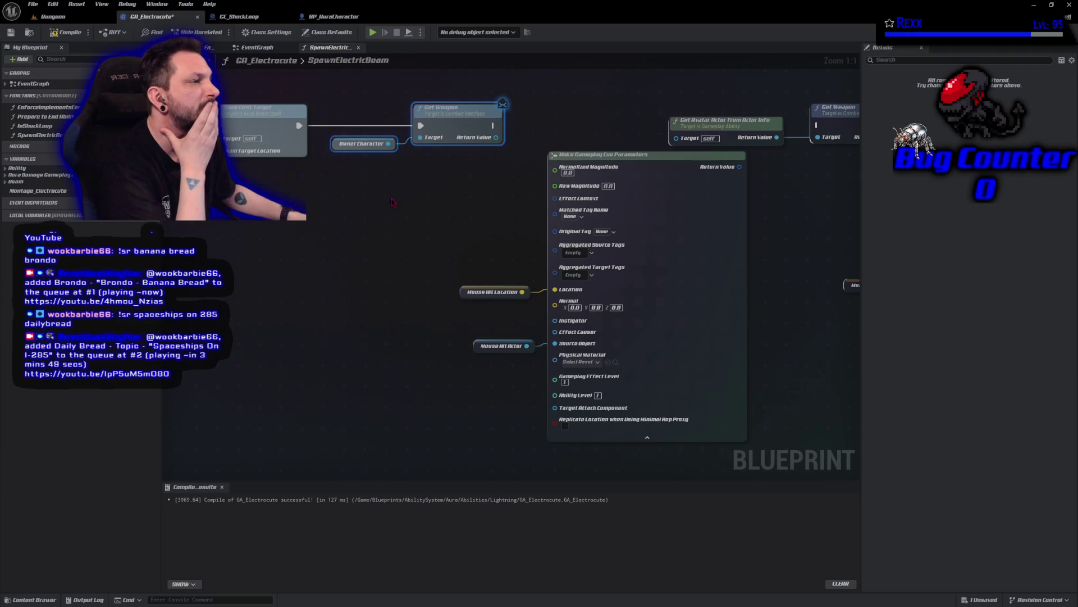
drag(391, 203, 361, 198)
mouse_move(468, 139)
mouse_down()
mouse_move(487, 372)
mouse_move(512, 409)
mouse_move(527, 407)
mouse_up()
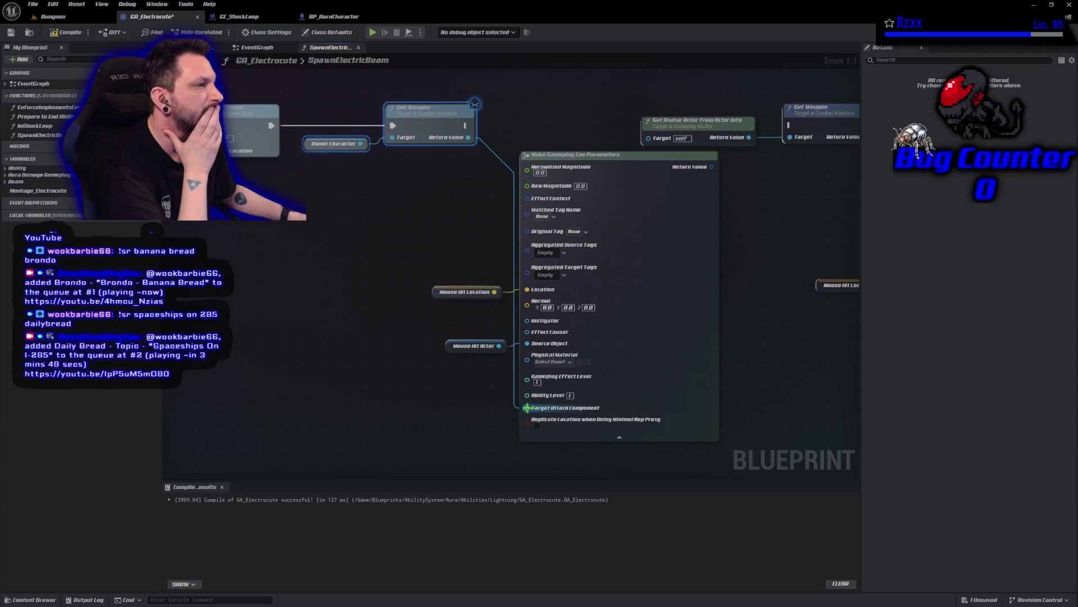
mouse_move(464, 126)
mouse_down()
mouse_move(702, 155)
mouse_move(795, 138)
mouse_move(790, 125)
mouse_up()
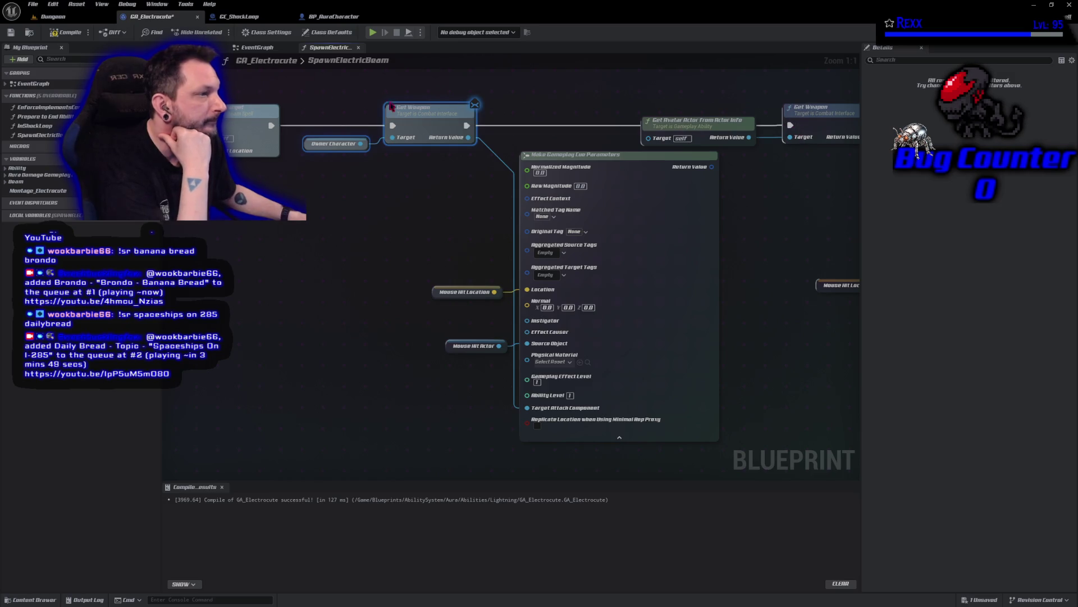
click(66, 33)
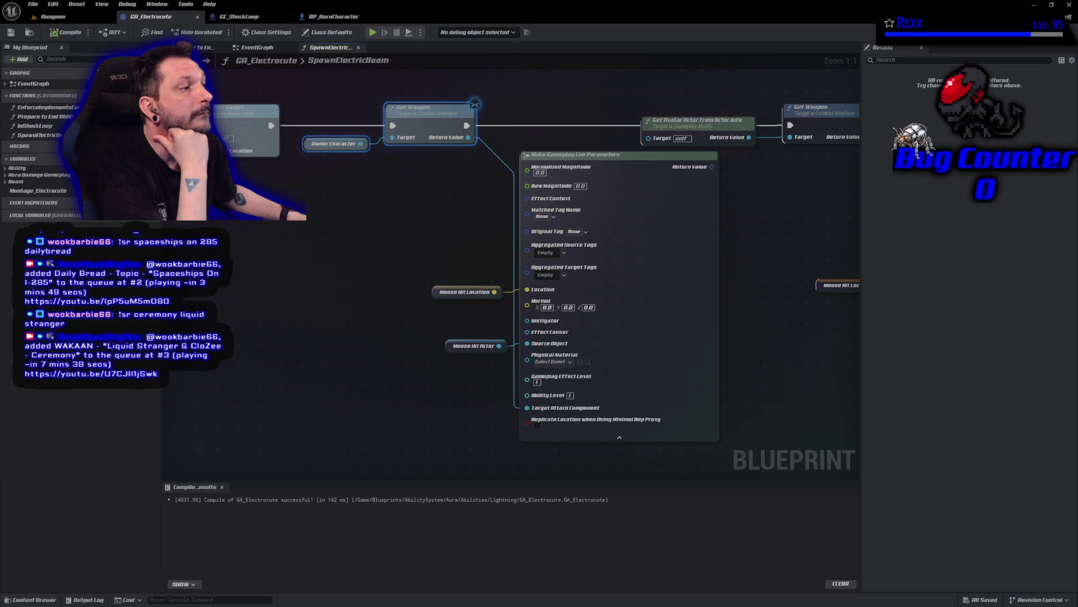
- Collapse the cue parameters node's advanced pins, move both Mouse Hit nodes up beside it, and save
click(620, 437)
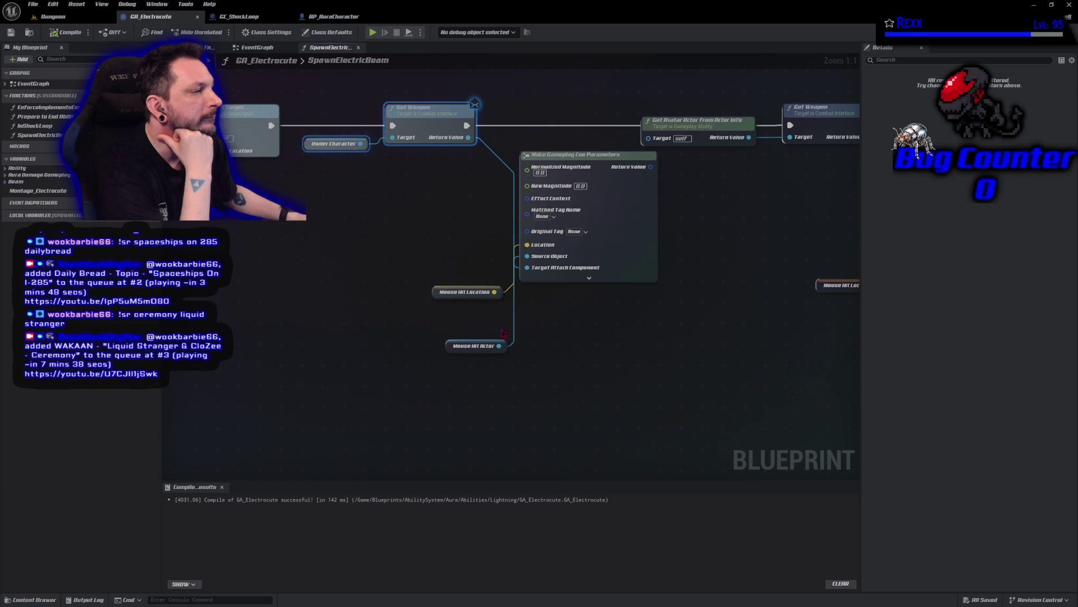
drag(449, 291, 457, 238)
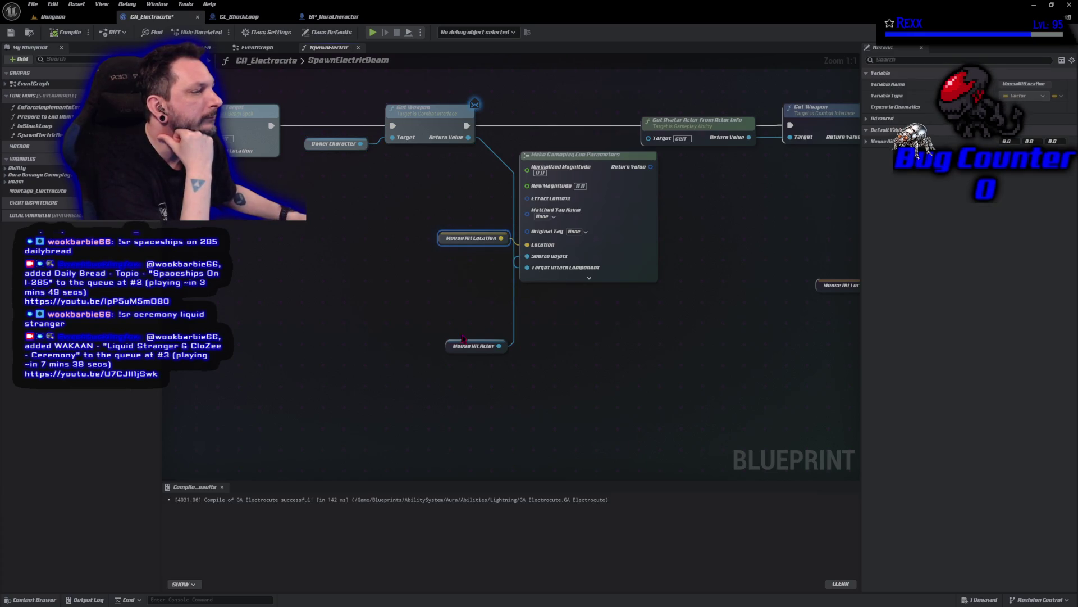
drag(453, 347, 447, 260)
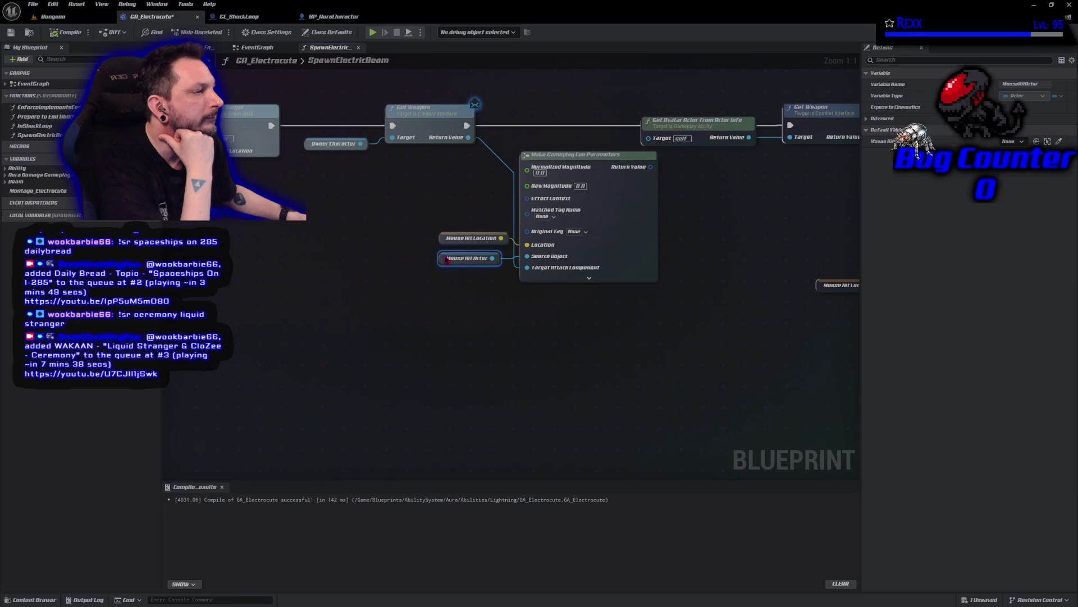
click(10, 32)
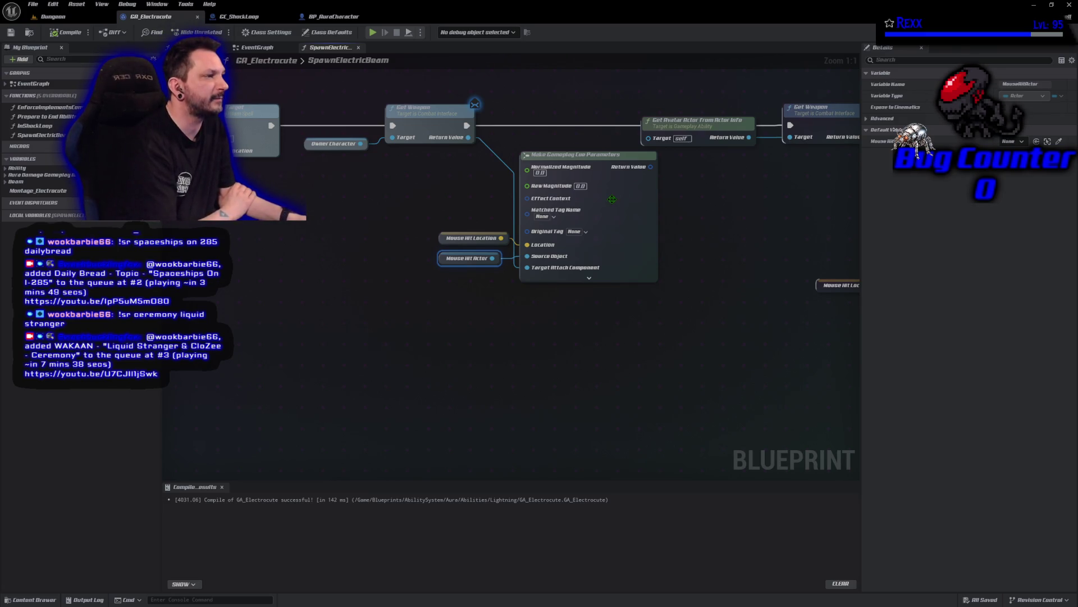
- Regroup the graph, shifting one node group left and the Mouse Hit and cue nodes right
mouse_move(618, 424)
mouse_down()
mouse_move(400, 173)
mouse_move(176, 99)
mouse_up()
drag(446, 210, 330, 210)
drag(651, 407, 429, 240)
mouse_move(450, 285)
mouse_down()
mouse_move(483, 285)
mouse_move(486, 263)
mouse_move(500, 262)
mouse_up()
drag(456, 184, 523, 206)
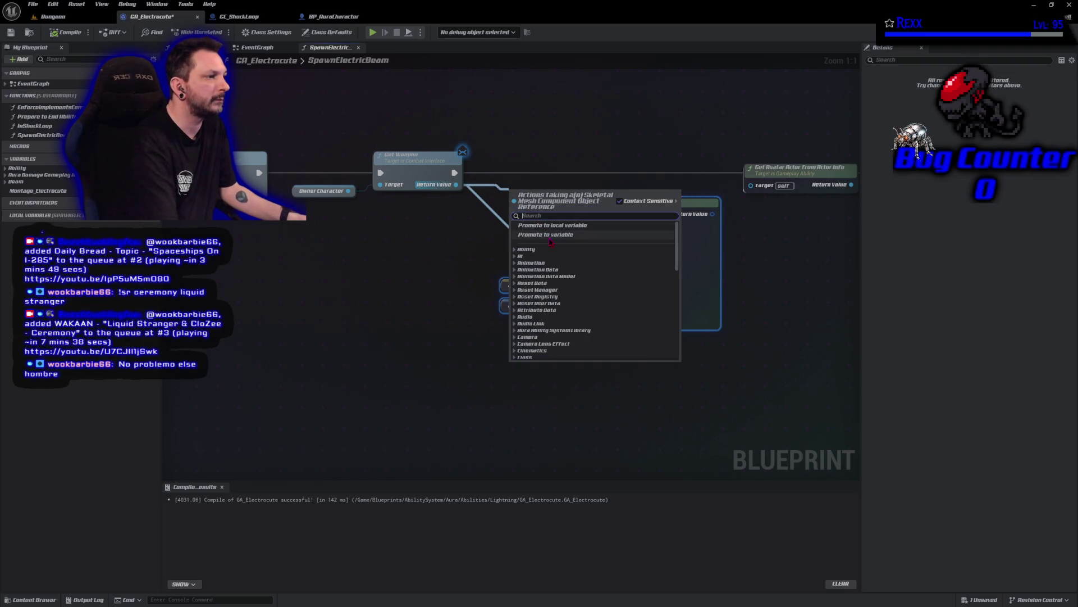
- Store Get Weapon's result in a new TargetCueParams variable and wire its SET node into execution
click(550, 235)
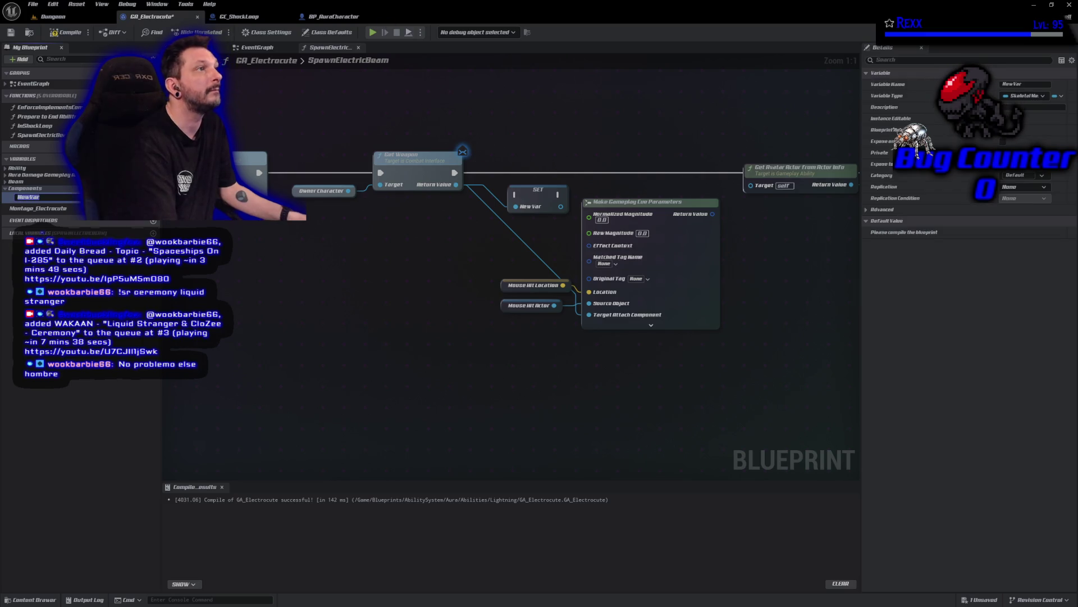
text(TargetCueParam)
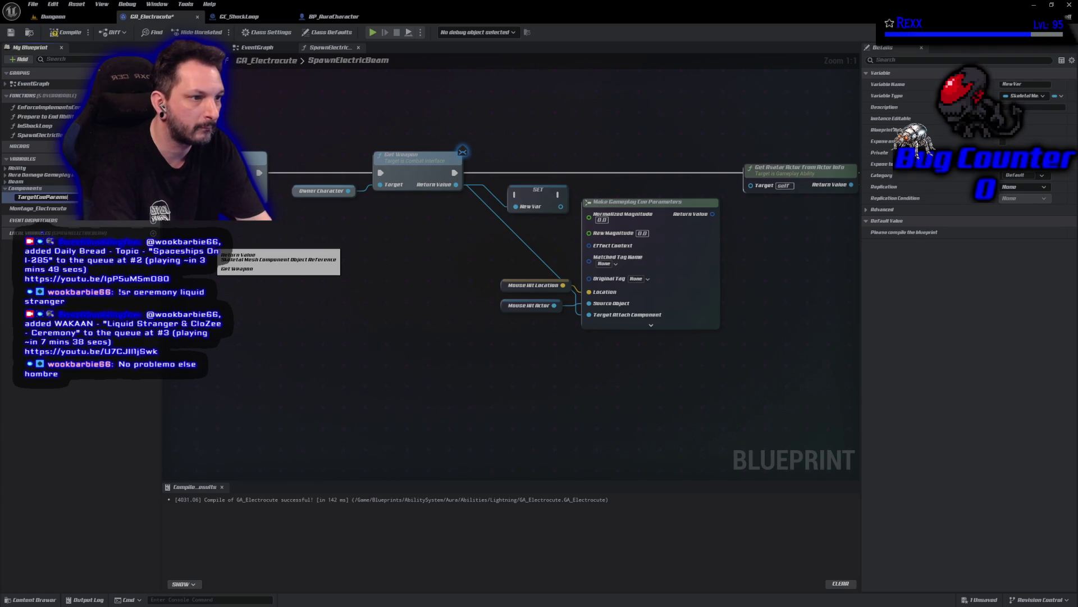
text(s)
key(Return)
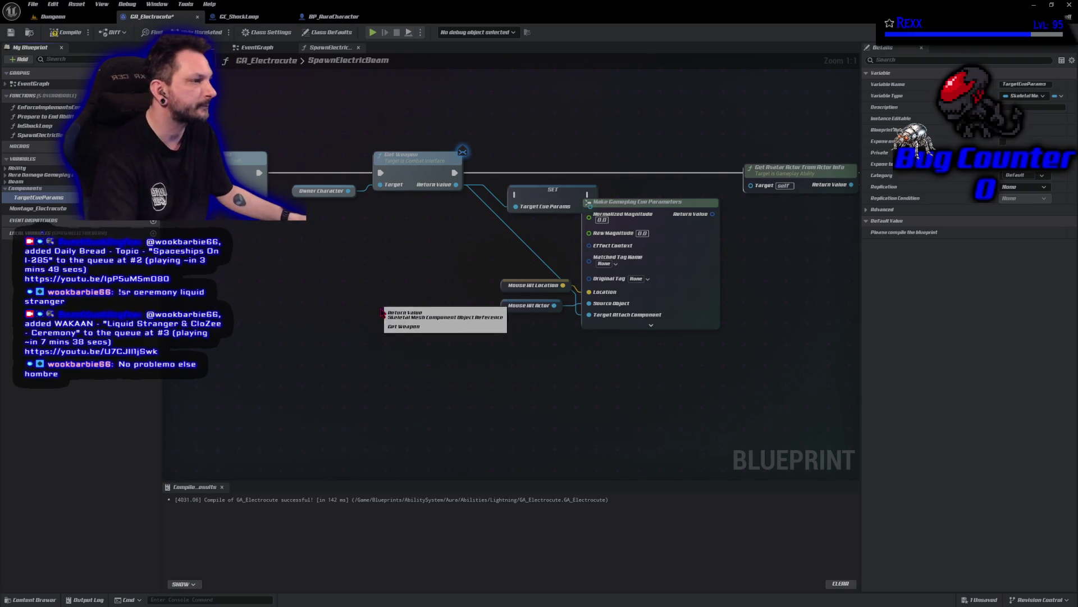
drag(455, 172, 517, 195)
drag(540, 190, 532, 162)
drag(771, 300, 660, 293)
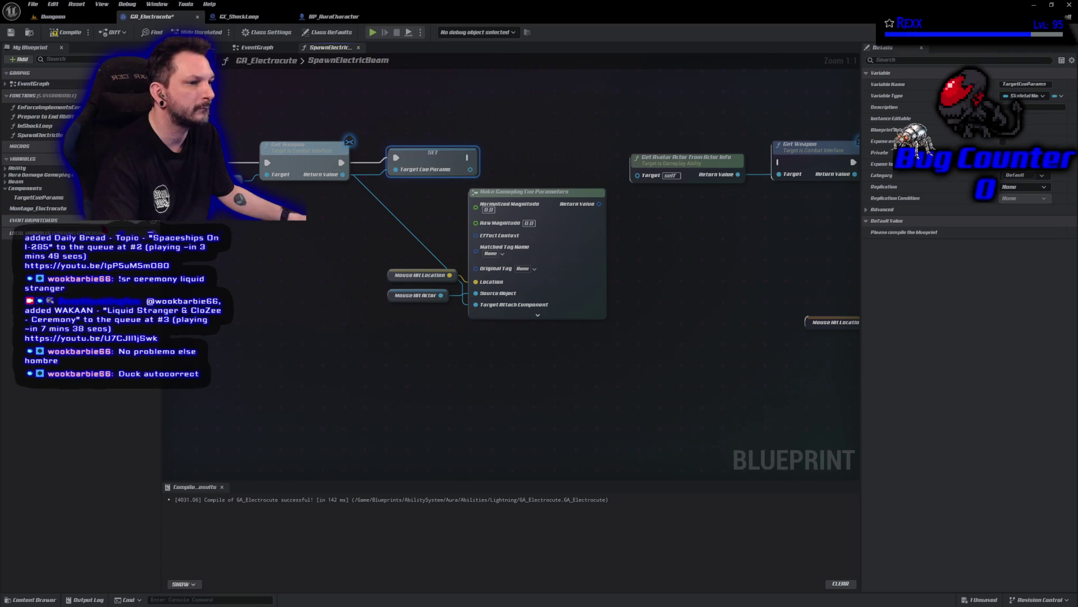
- Compile, feed TargetCueParams into Target Attach Component, recompile, and select the variable for renaming
click(68, 32)
mouse_move(19, 200)
mouse_down()
mouse_move(426, 343)
mouse_move(447, 310)
mouse_move(476, 309)
mouse_move(392, 317)
mouse_up()
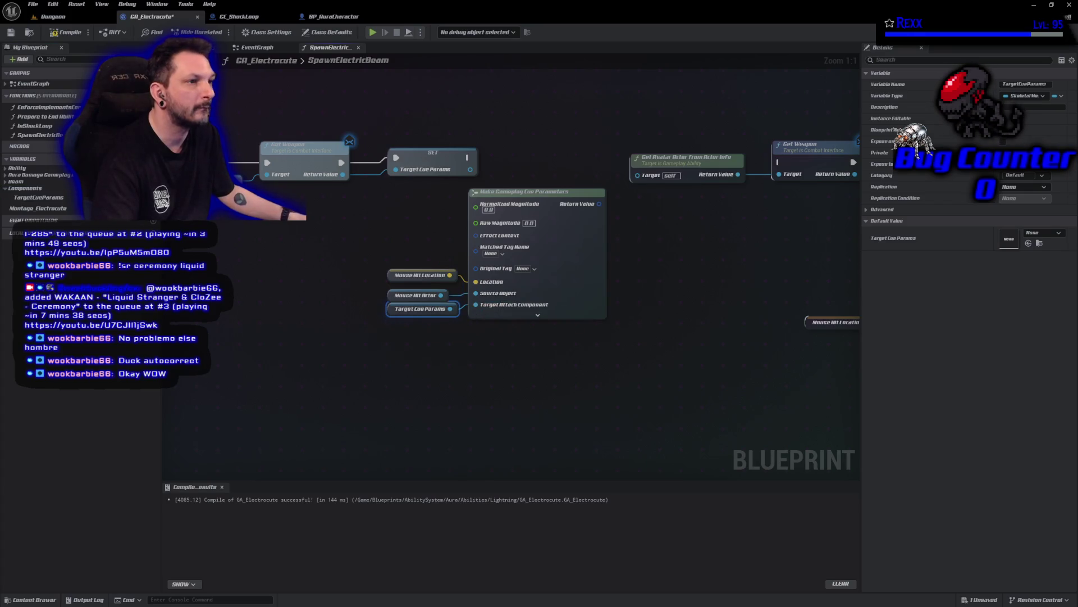
click(68, 32)
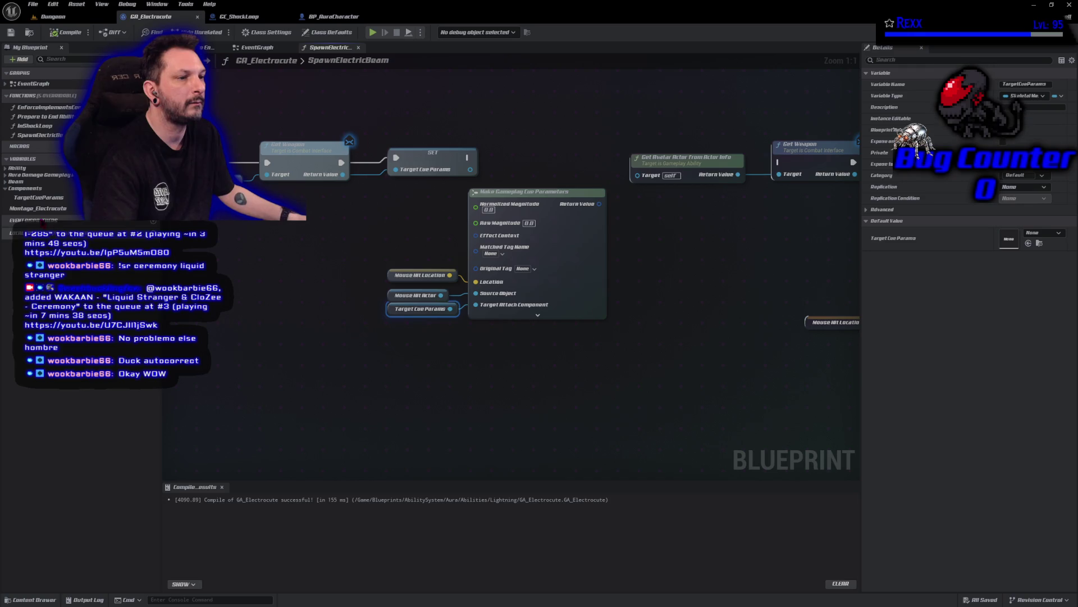
click(34, 197)
- Rename the variable to FirstTargetCueParams, then compile and save the blueprint
key(F2)
key(Home)
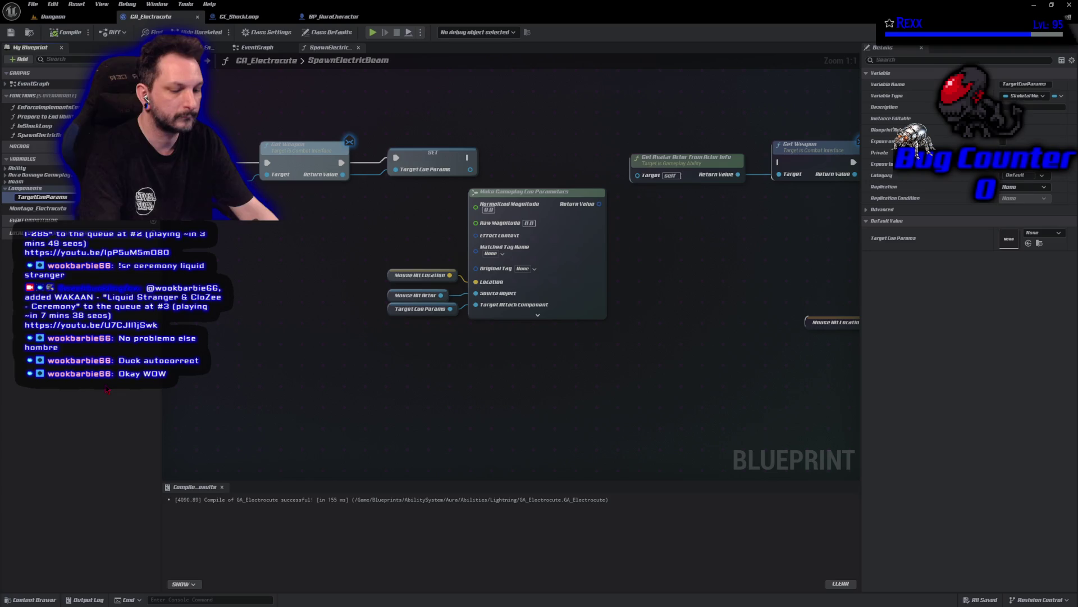
text(First)
key(Return)
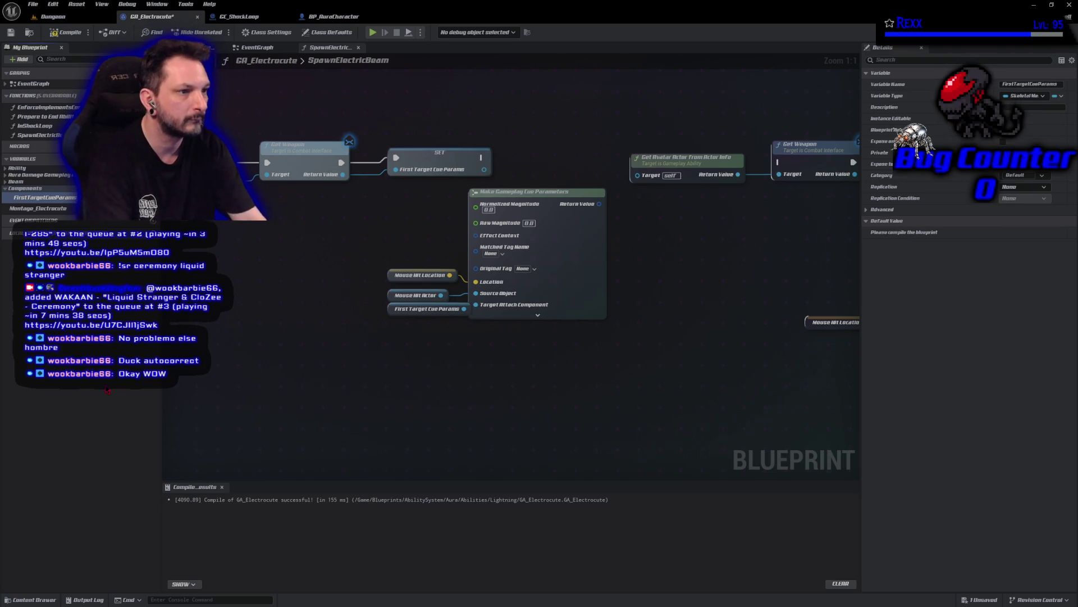
key(F7)
key(ctrl+s)
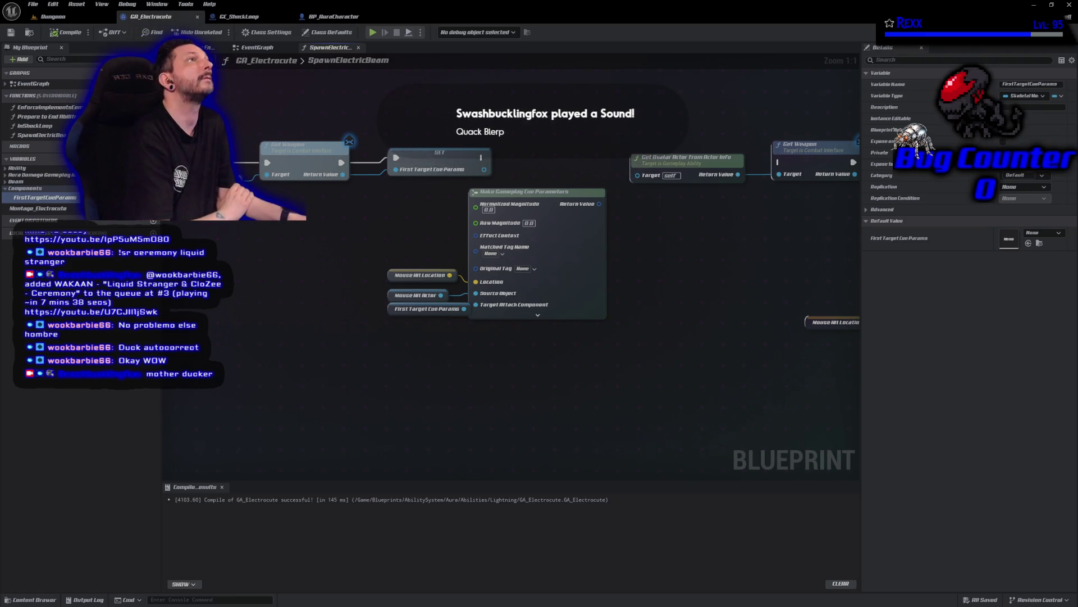
- Chain the SET node's execution into the next node, nudge it into place, and compile
mouse_move(484, 156)
mouse_down()
mouse_move(747, 171)
mouse_move(780, 163)
mouse_up()
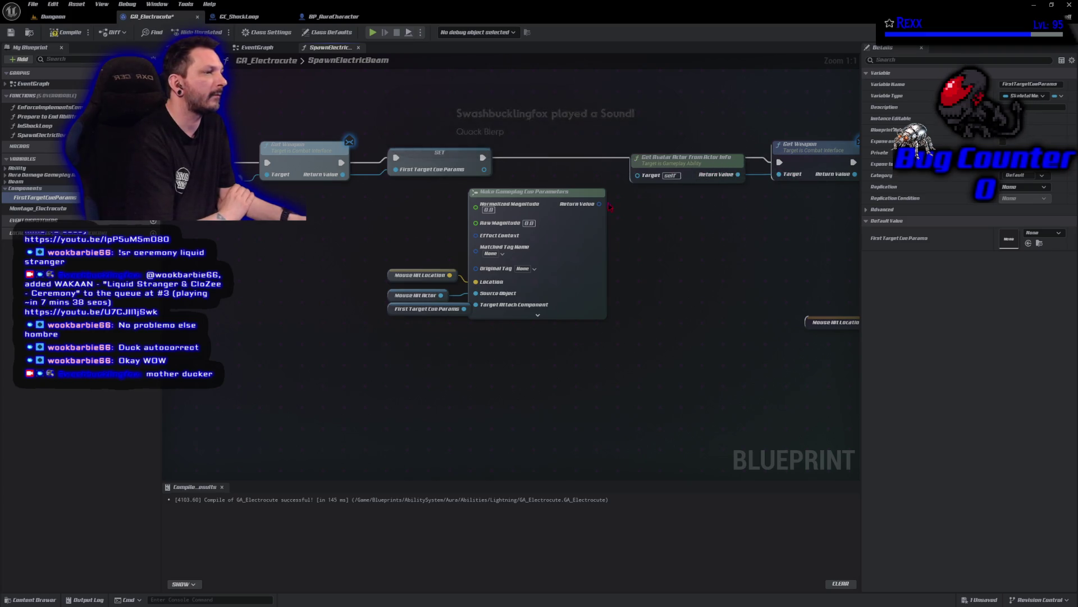
drag(428, 159, 430, 169)
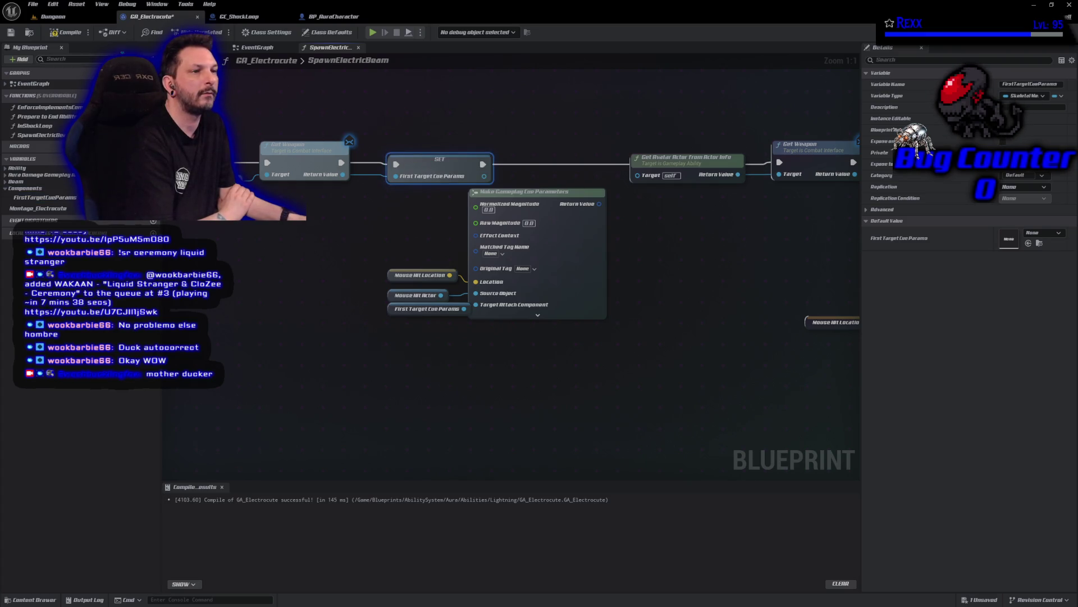
click(65, 32)
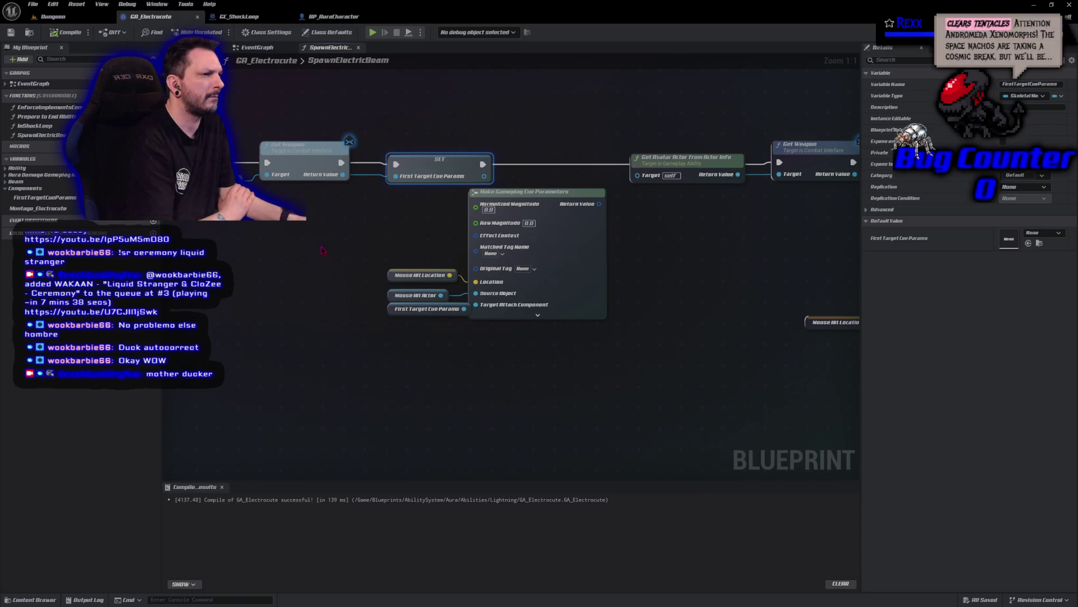
- Pull the First Target Cue Params getter node away from the cue parameters
mouse_move(390, 309)
mouse_down()
mouse_move(371, 340)
mouse_move(327, 360)
mouse_up()
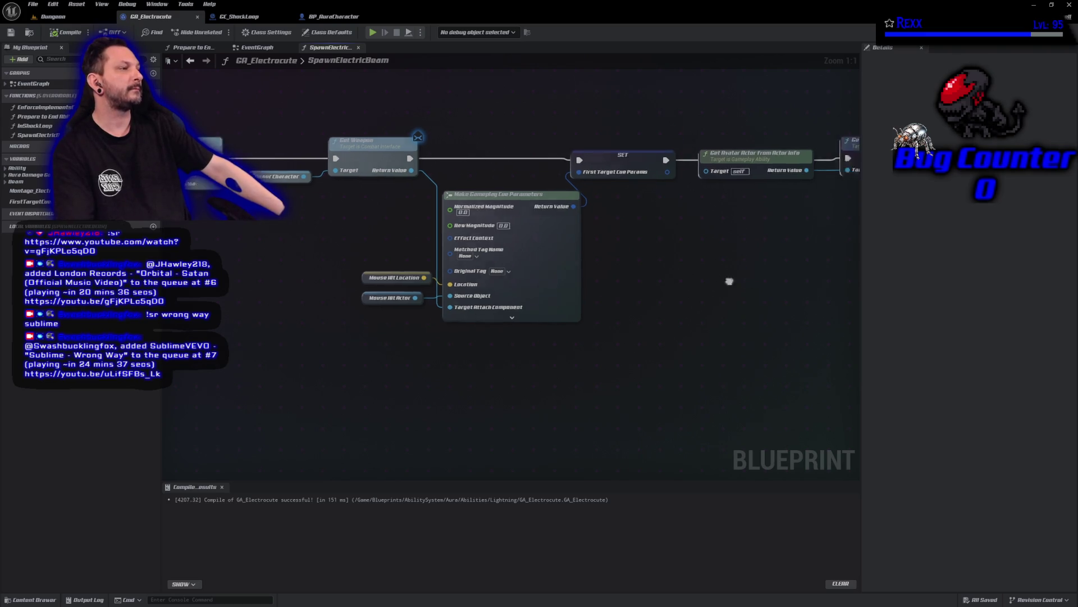
- Shift the second Get Weapon and Add GameplayCue chain rightward to make room, then compile
drag(741, 284, 489, 262)
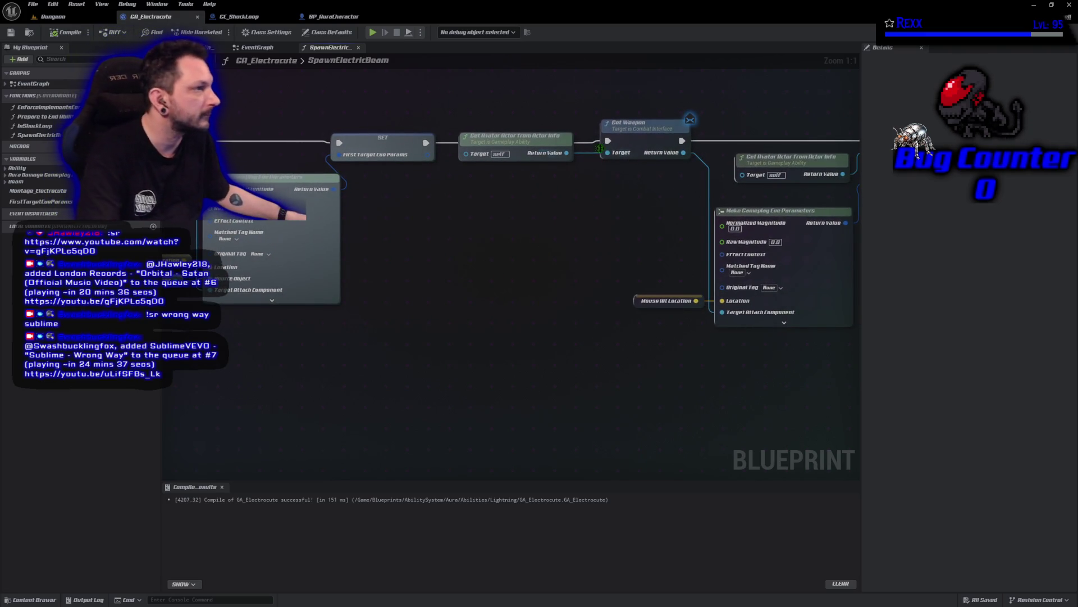
scroll(597, 175, down, 2)
drag(597, 175, 338, 209)
drag(284, 121, 653, 316)
mouse_move(427, 291)
mouse_down()
mouse_move(613, 291)
mouse_move(446, 306)
mouse_move(457, 308)
mouse_up()
click(67, 34)
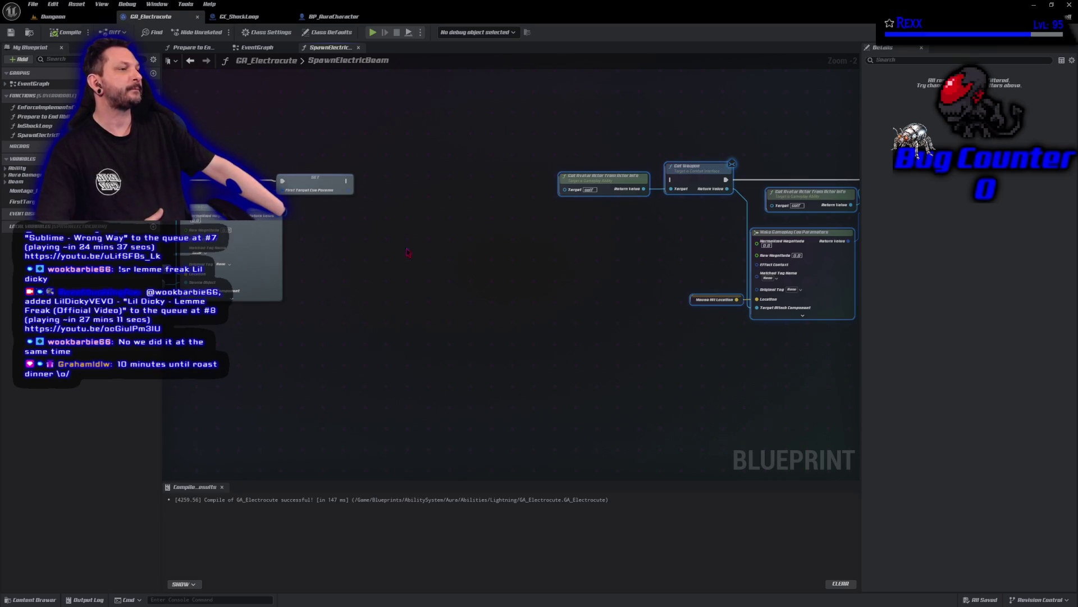
right_click(406, 211)
- Add a Does Object Implement Interface node set to test for Combat Interface
text(does imple)
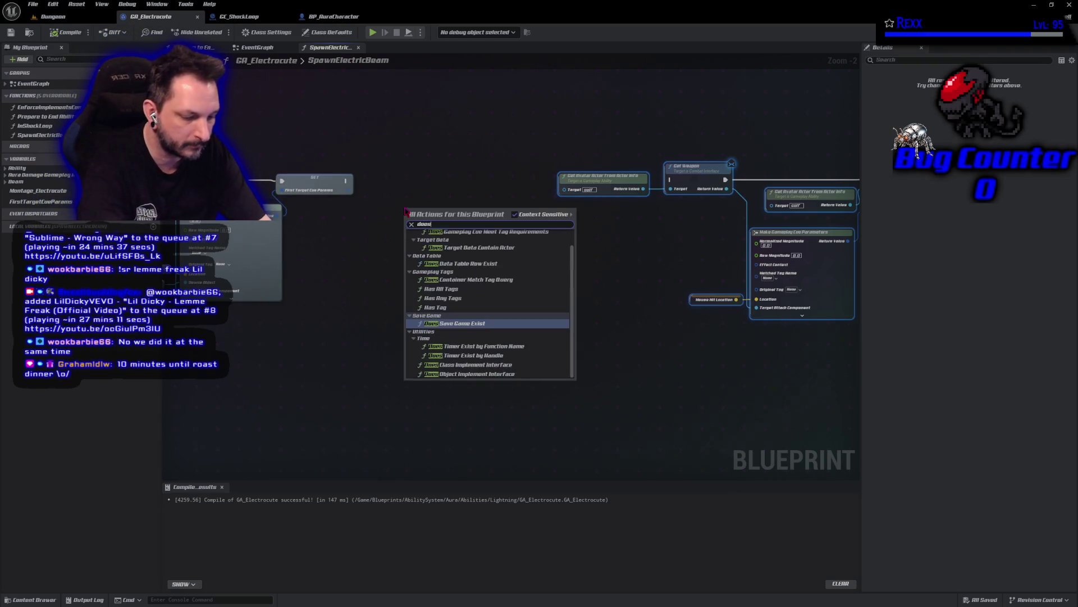
key(BackSpace)
key(BackSpace)
key(BackSpace)
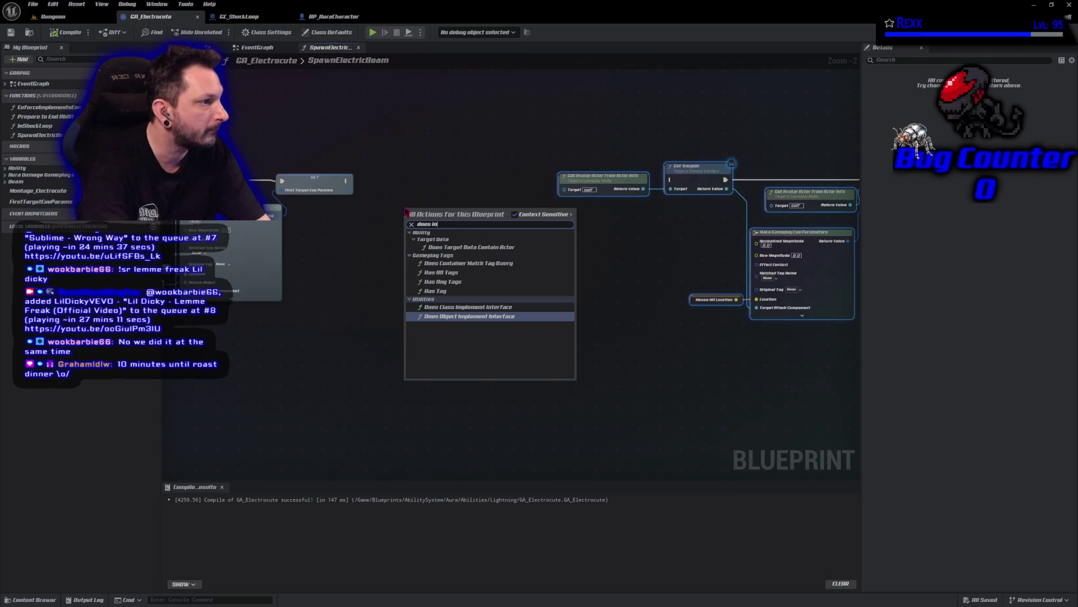
text(mp)
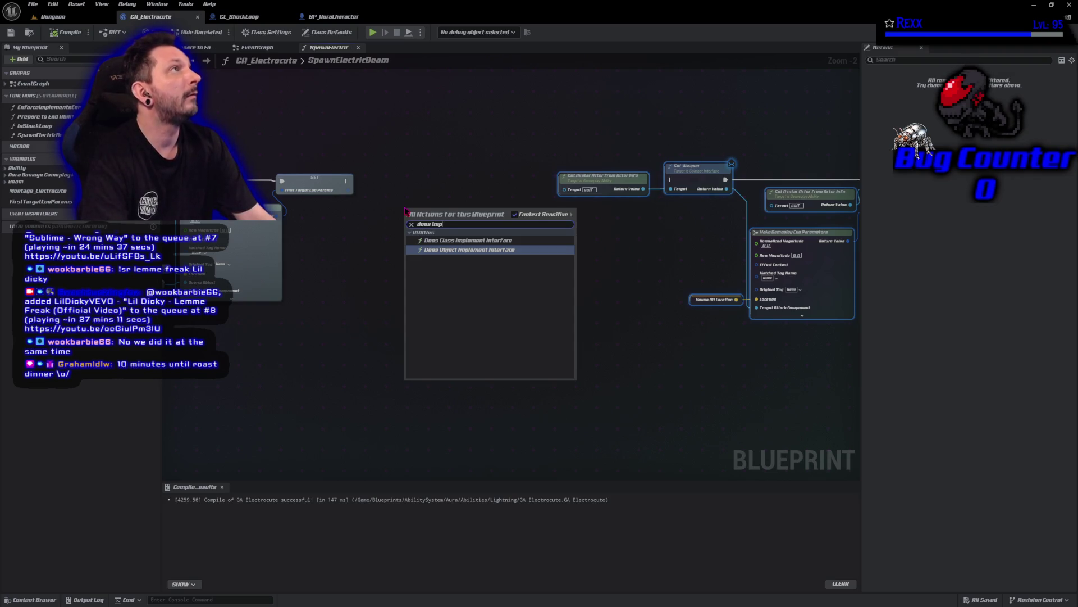
key(Return)
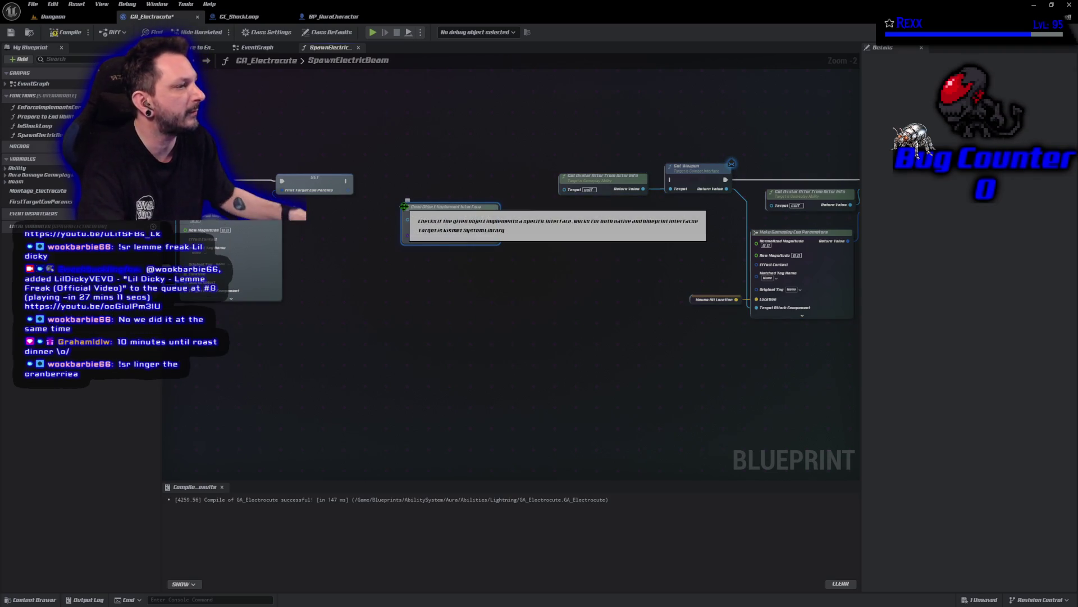
click(425, 241)
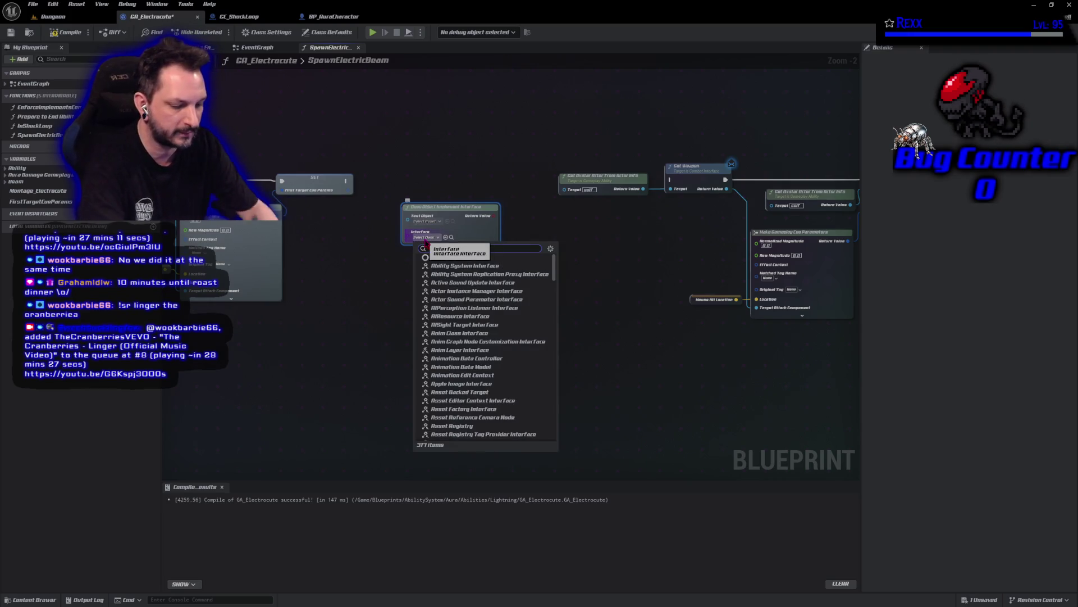
text(combat)
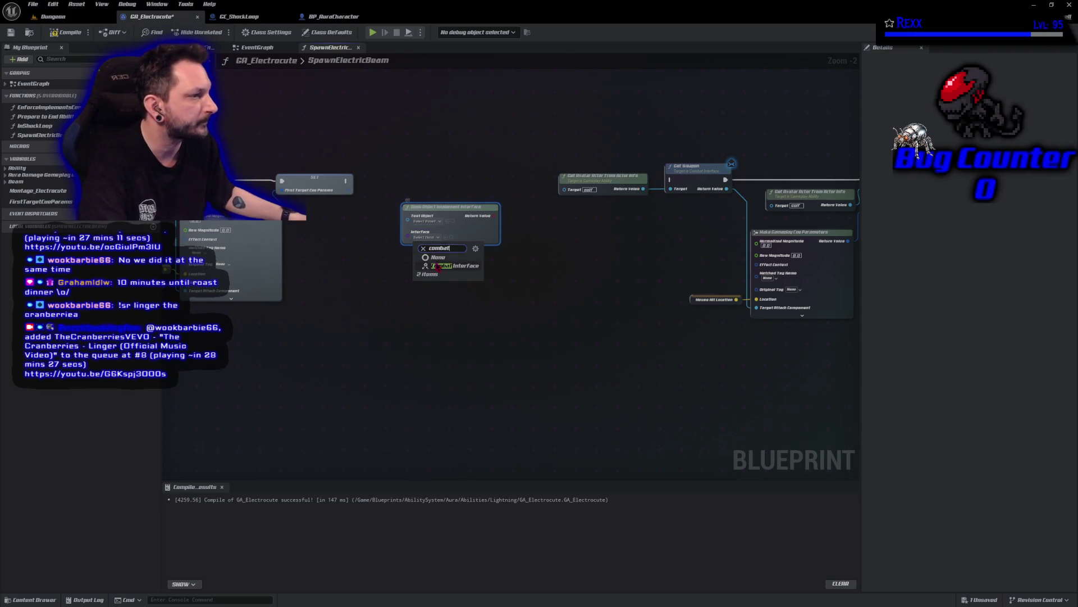
click(445, 268)
- Add a Branch node driven by the interface check's Return Value
mouse_move(460, 205)
mouse_down()
mouse_move(421, 206)
mouse_move(469, 207)
mouse_up()
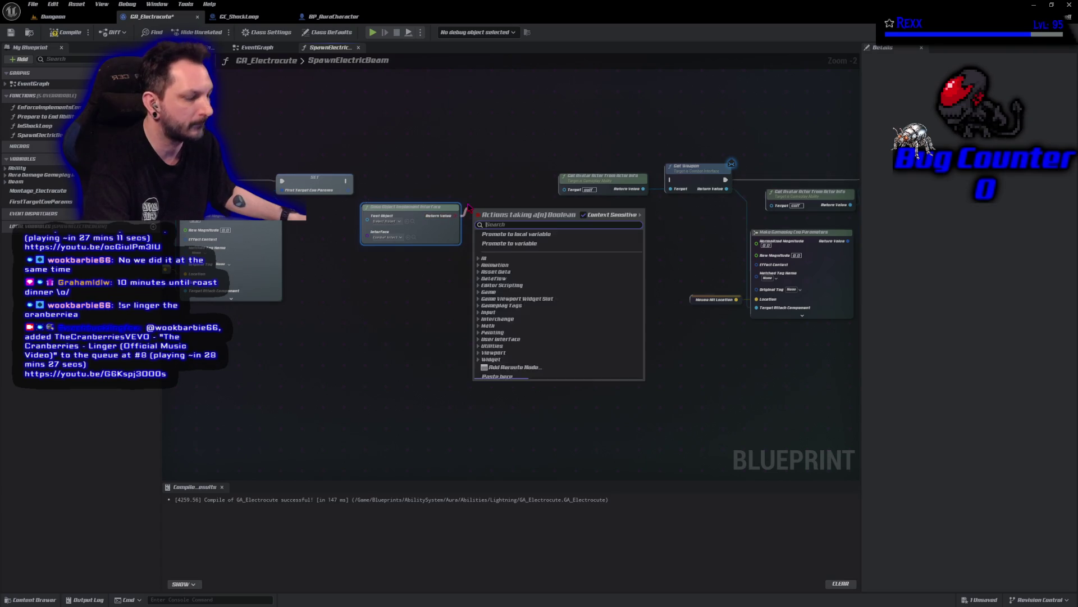
text(branch)
key(Return)
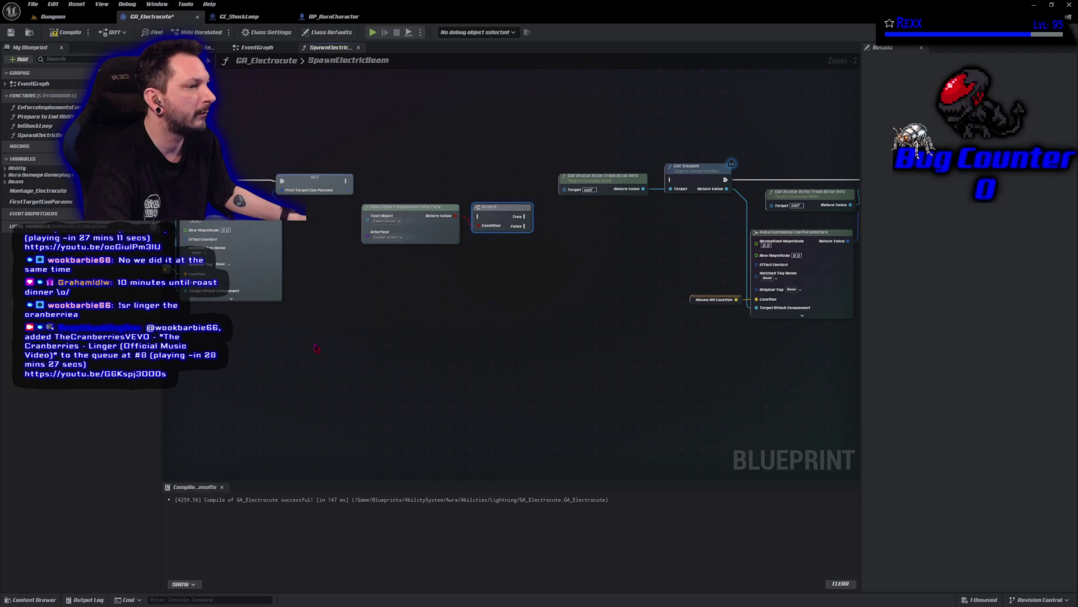
- Feed Mouse Hit Actor into Test Object and the result into Condition, run the Branch after SET, then compile
click(398, 210)
mouse_move(399, 213)
mouse_down()
mouse_move(641, 218)
mouse_move(437, 277)
mouse_move(387, 211)
mouse_move(440, 202)
mouse_up()
drag(543, 226, 550, 212)
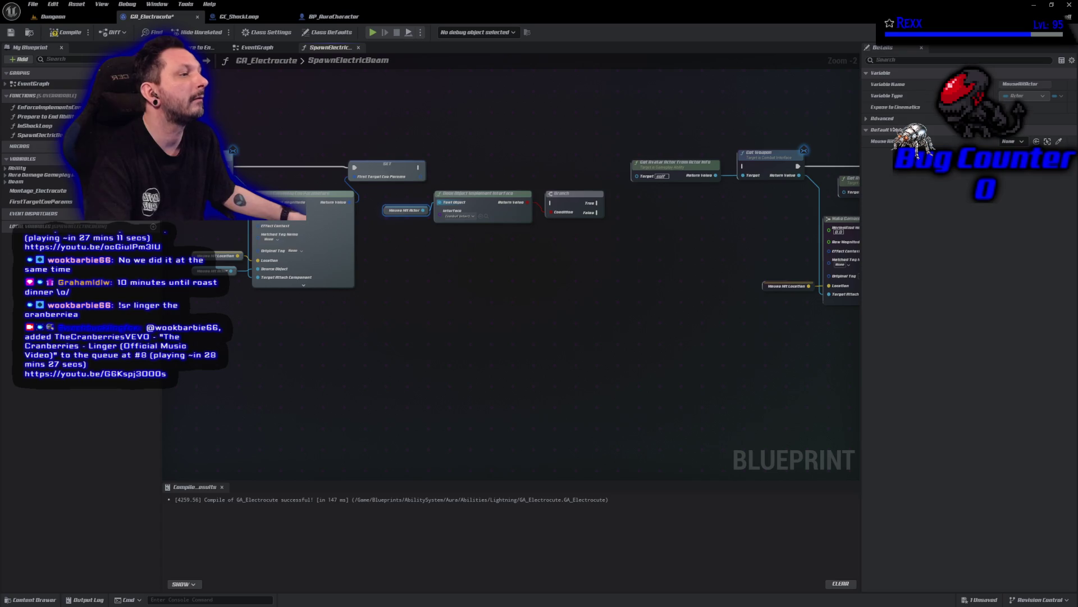
mouse_move(419, 167)
mouse_down()
mouse_move(446, 186)
mouse_move(549, 208)
mouse_move(558, 167)
mouse_up()
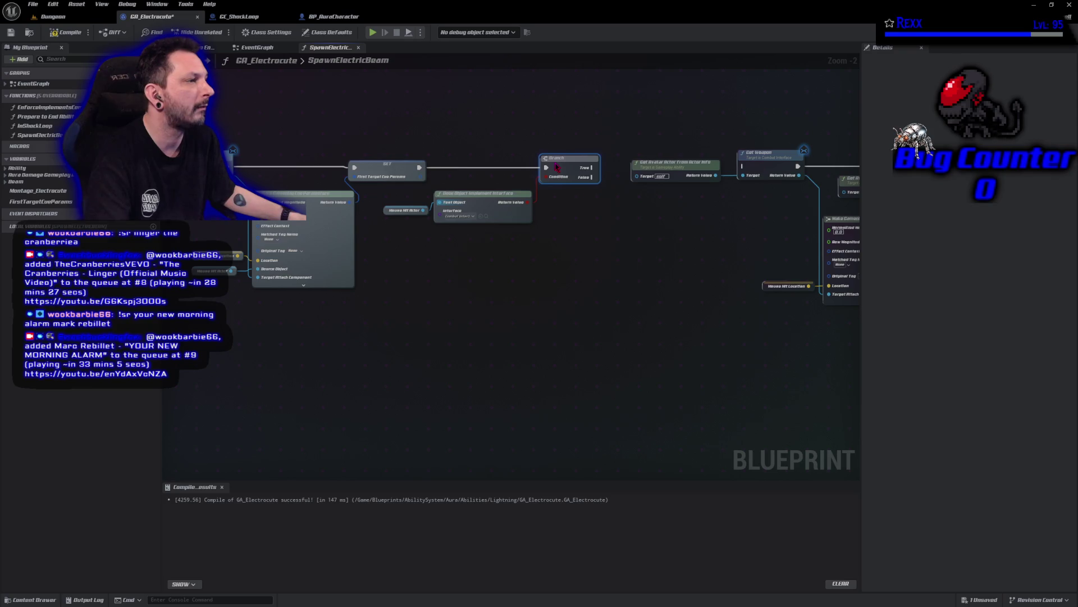
click(68, 33)
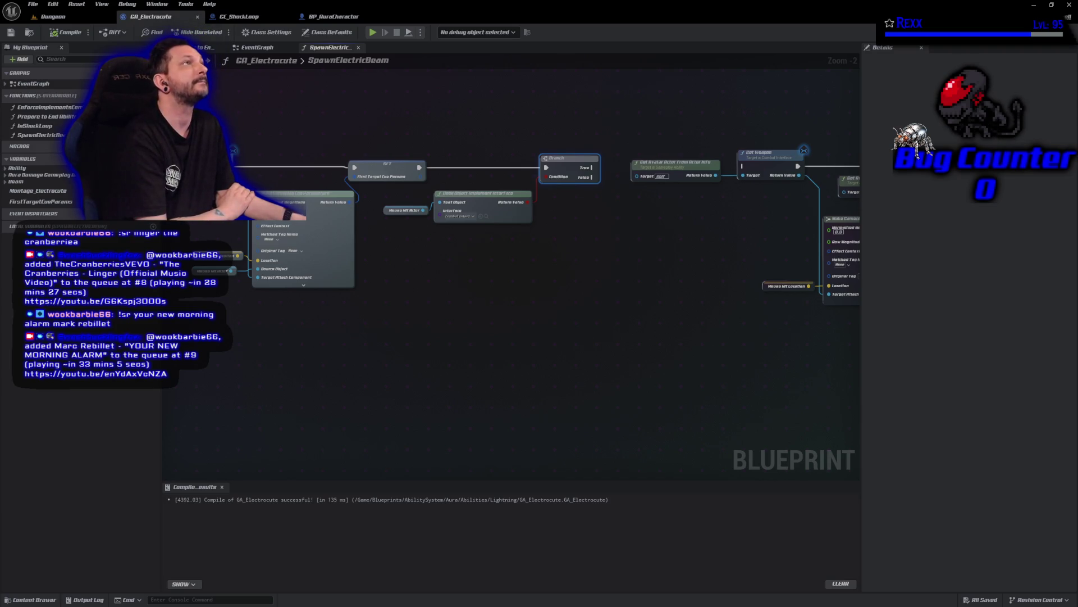
- Rearrange the gameplay cue nodes and select the interface check and Branch nodes
mouse_move(429, 251)
mouse_down()
mouse_move(548, 193)
mouse_move(596, 155)
mouse_move(588, 164)
mouse_up()
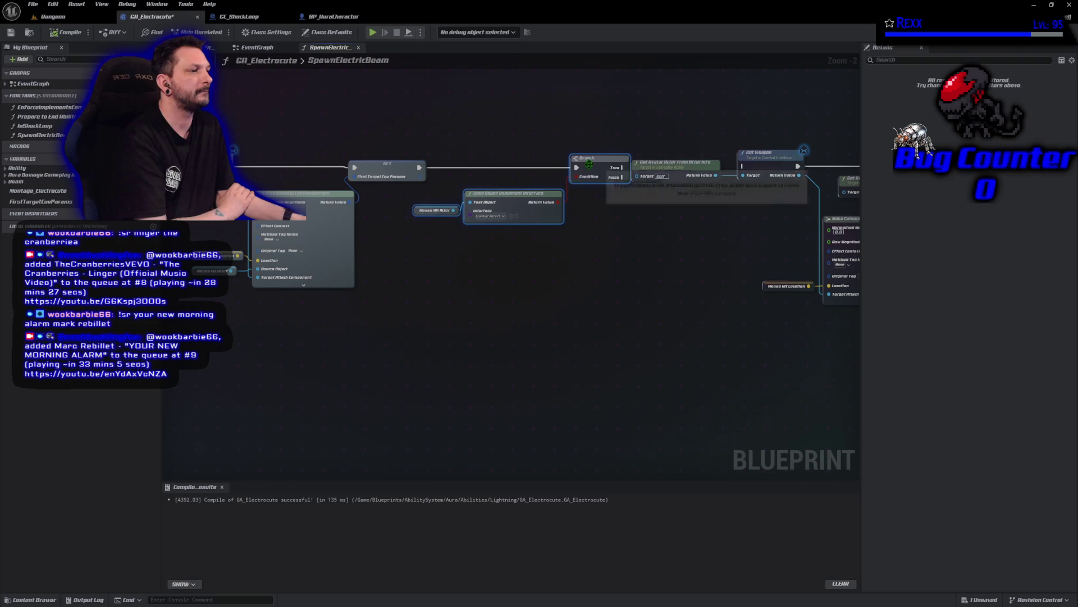
drag(413, 249, 183, 250)
drag(452, 112, 745, 364)
drag(443, 164, 500, 166)
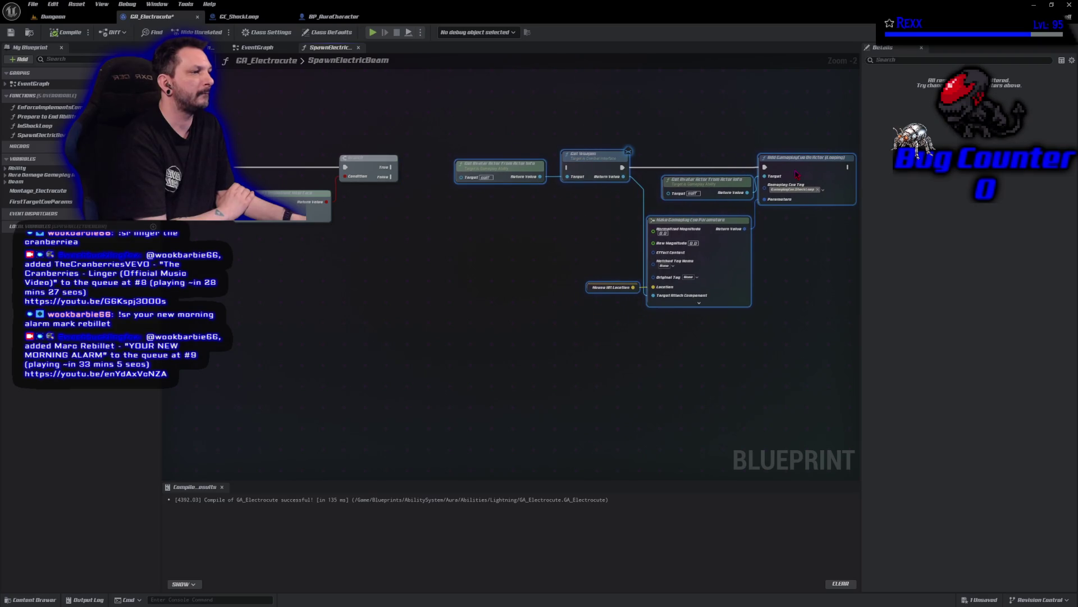
drag(312, 235, 406, 252)
drag(273, 205, 428, 268)
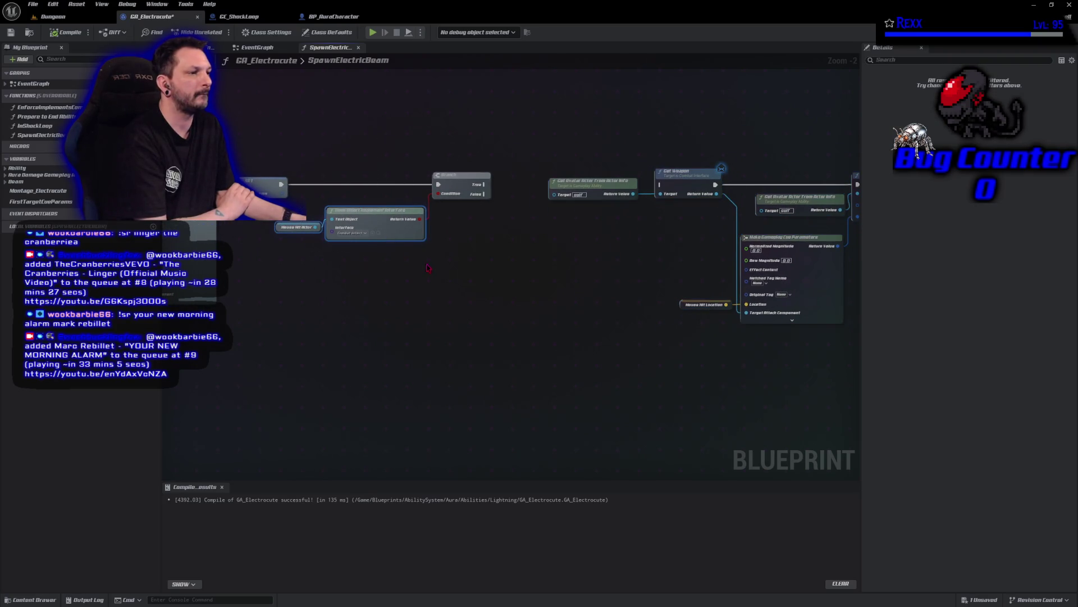
ctrl+click(455, 178)
drag(454, 178, 489, 185)
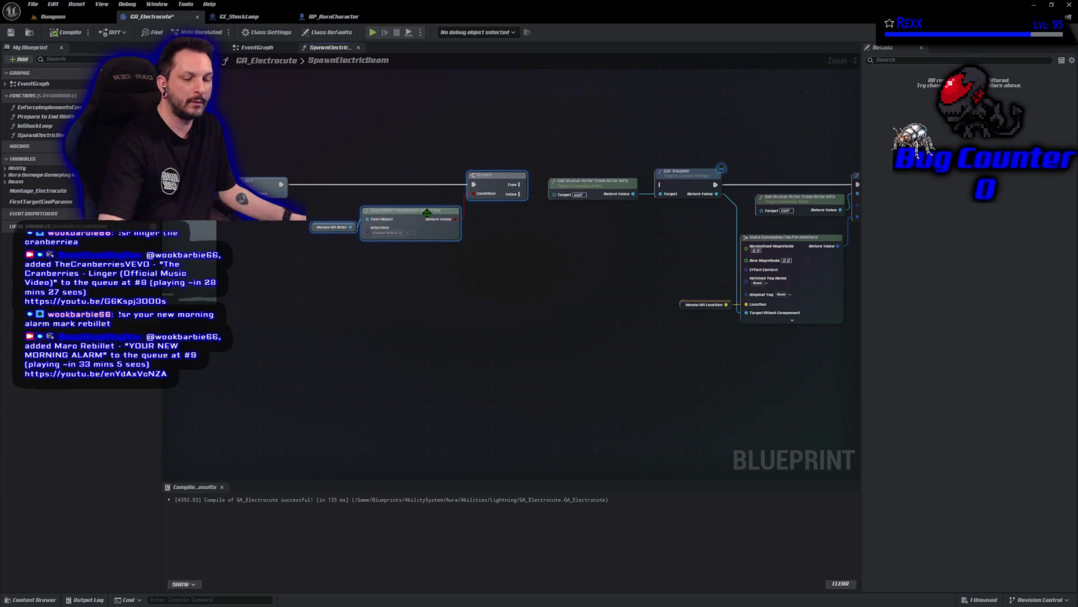
- Wrap the selected nodes in a comment titled 'Is Mouse Hit Actor an Enemy?'
text(c)
text(IsMouse Hit)
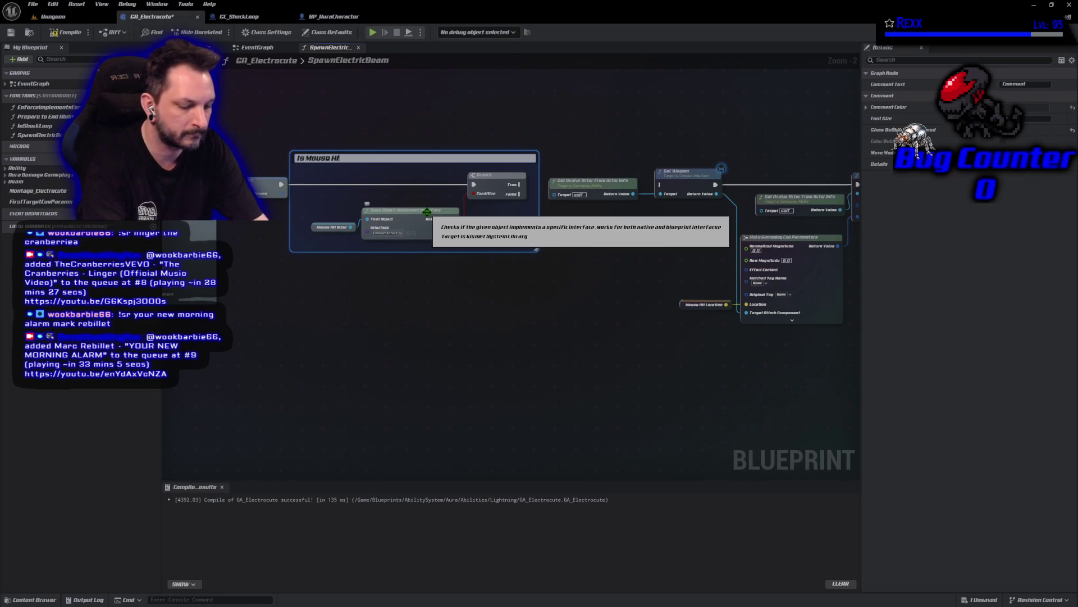
text( Actor)
key(BackSpace)
key(BackSpace)
key(BackSpace)
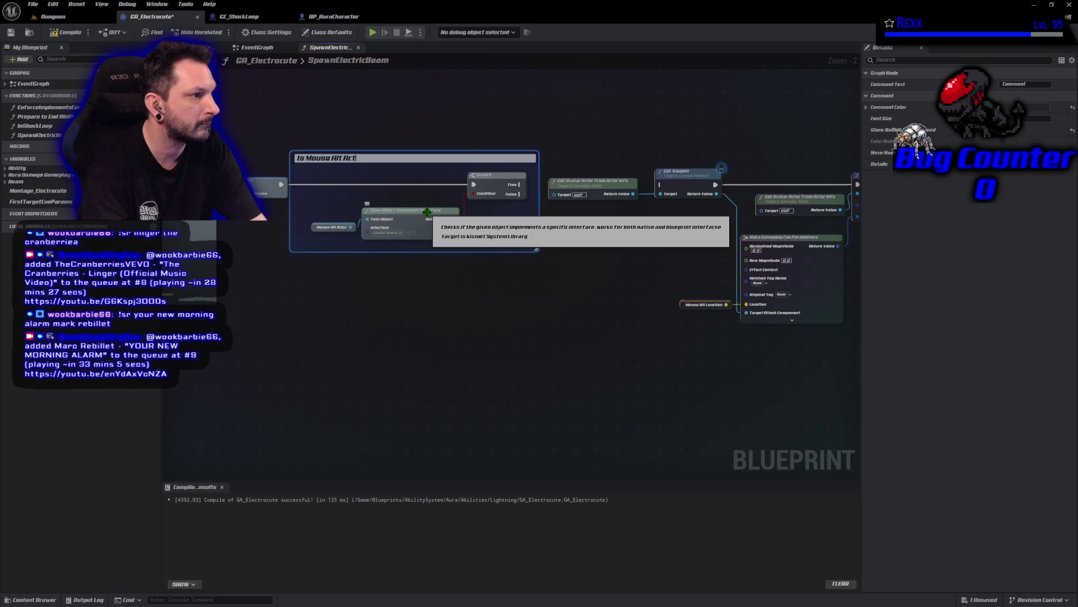
key(Return)
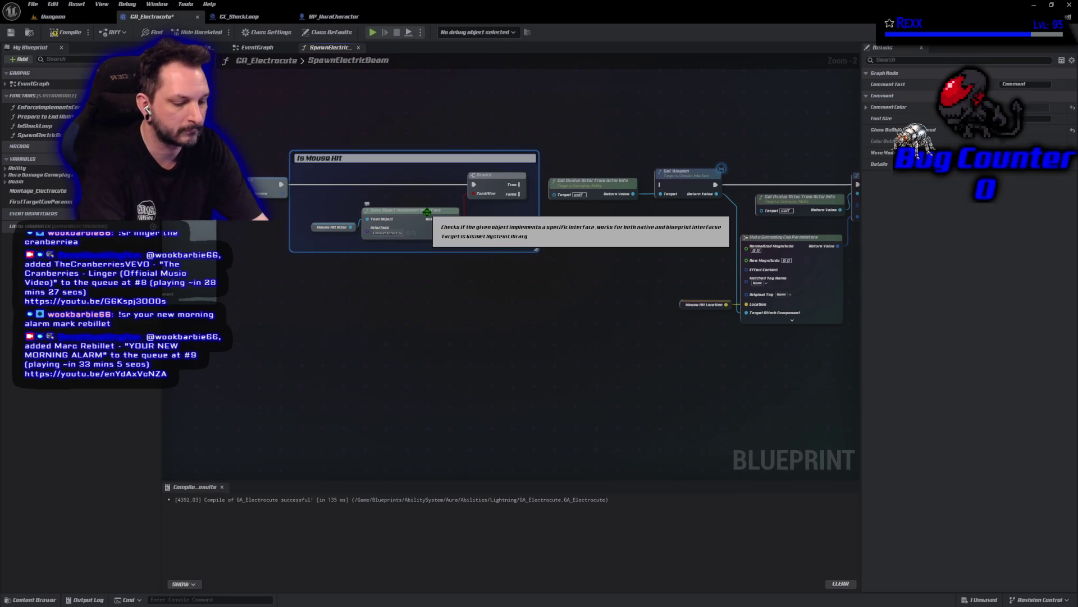
text( Act)
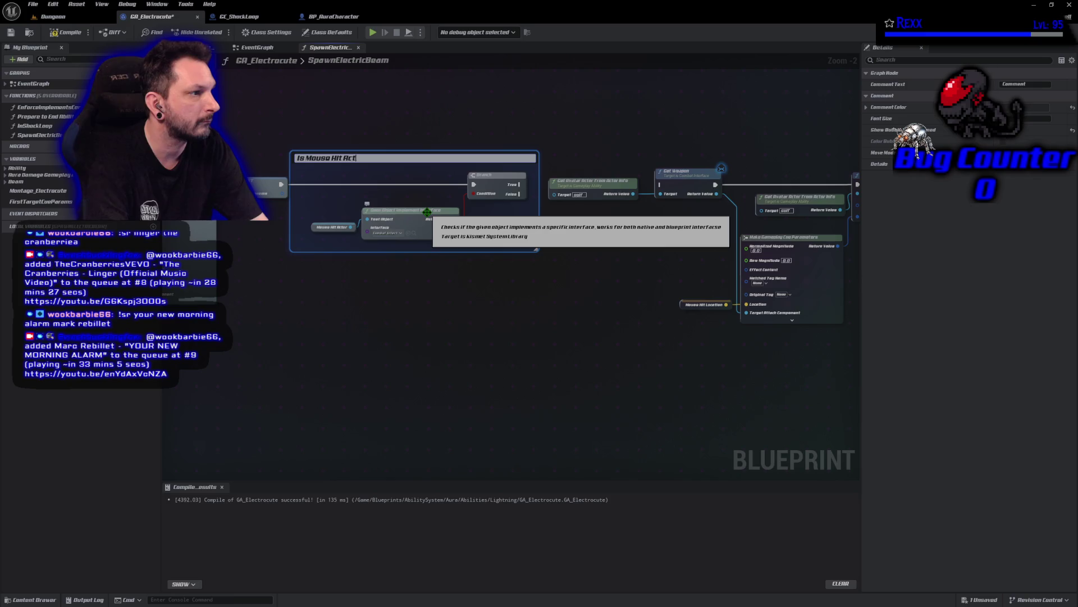
text(or and)
text( Enemy)
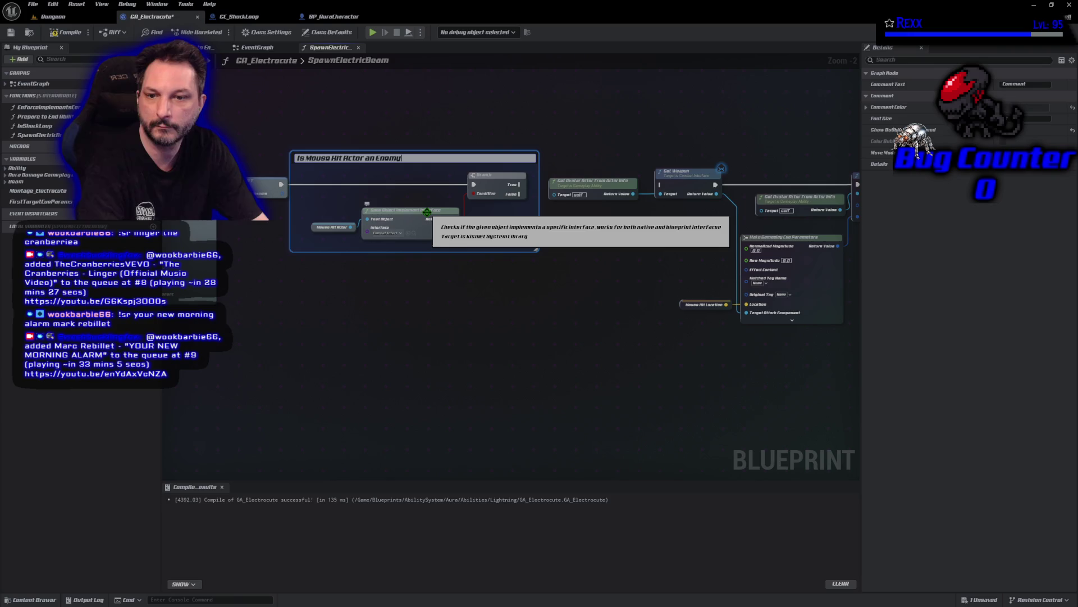
text(?)
key(Return)
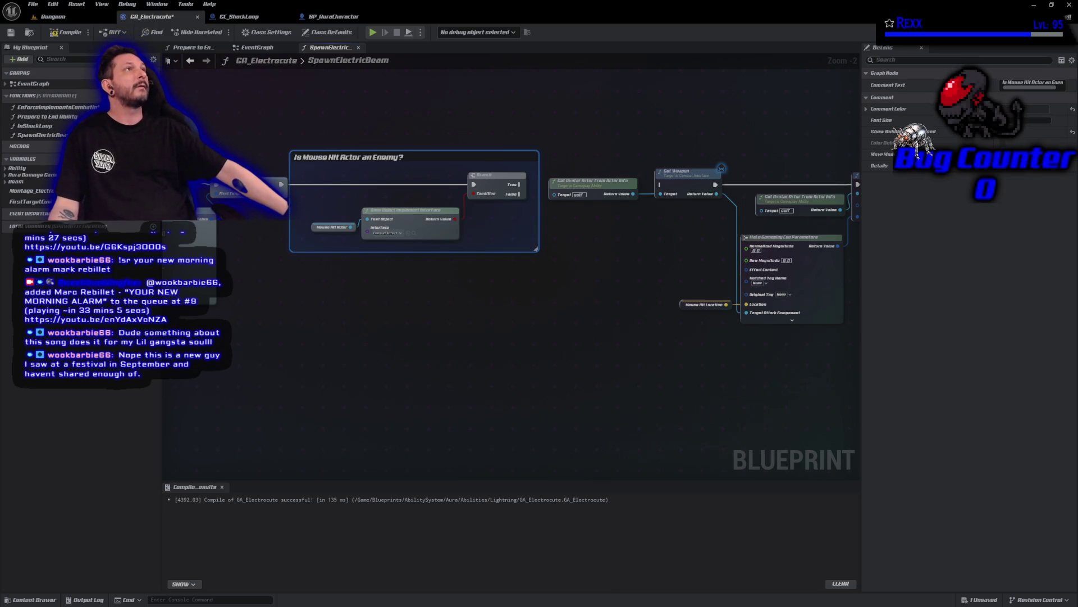
mouse_move(494, 228)
mouse_down()
mouse_move(410, 310)
mouse_move(378, 305)
mouse_up()
- Move the cue nodes aside and delete the Get Avatar Actor node feeding the cue's Target
drag(430, 121, 693, 356)
drag(697, 194, 822, 143)
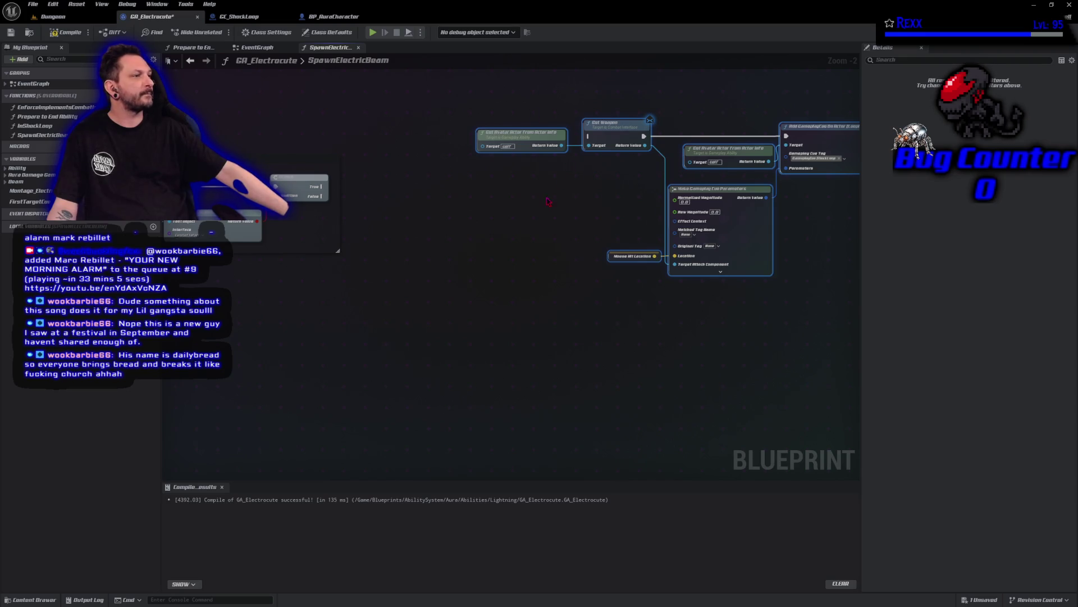
scroll(589, 194, up, 2)
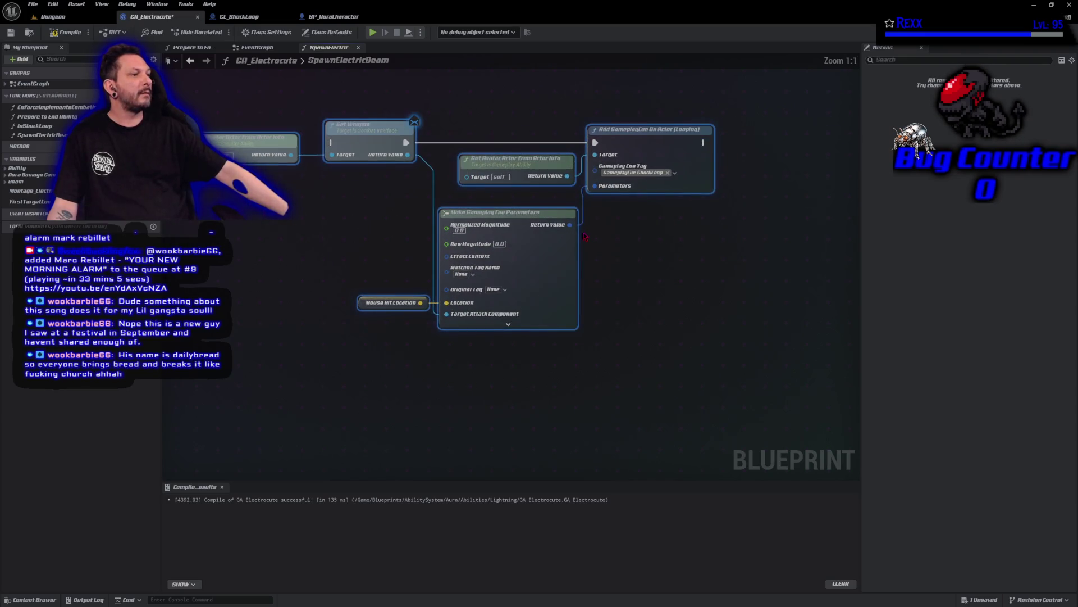
click(511, 169)
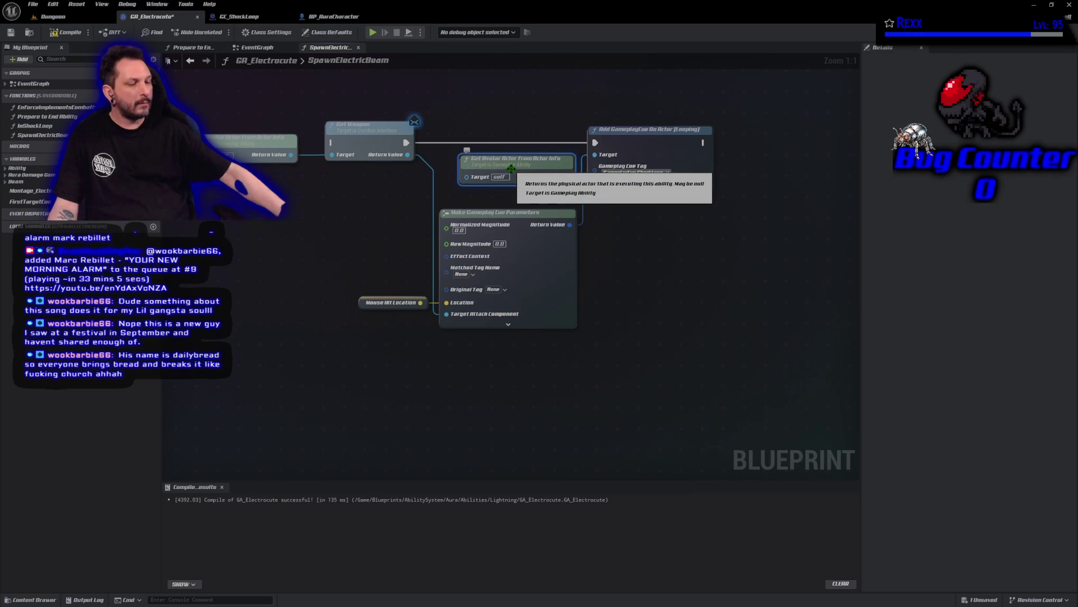
key(Delete)
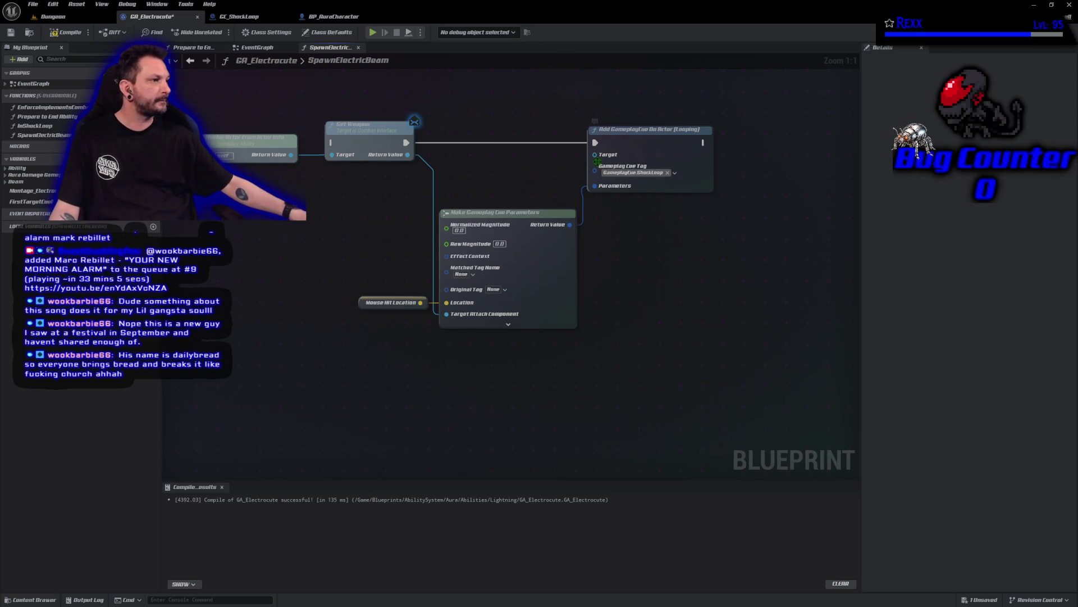
- Promote the looping cue's Target to a local variable named CueTarget, then save
drag(596, 160, 530, 159)
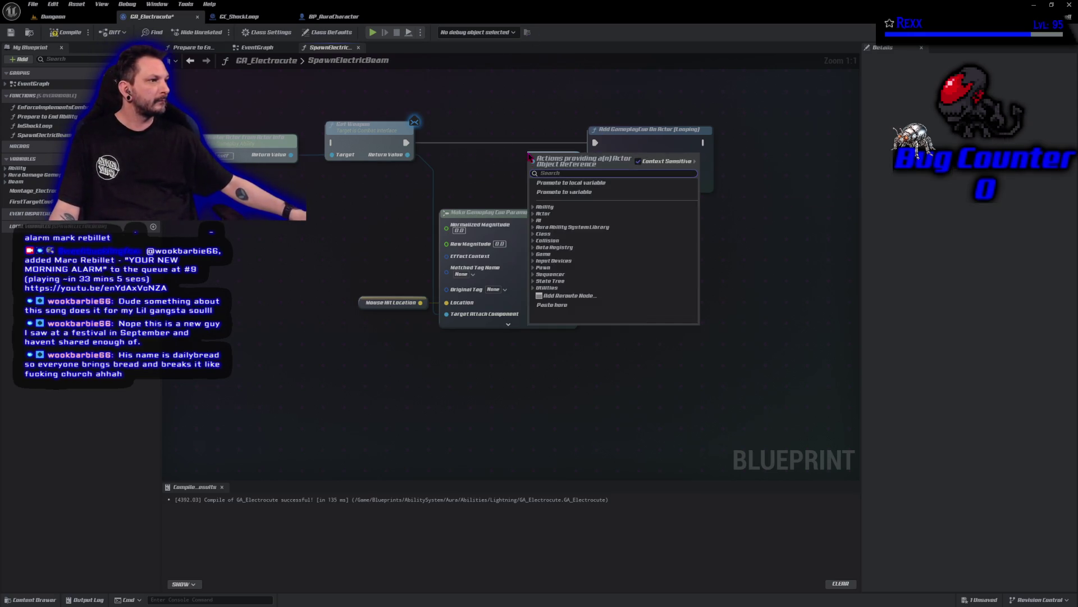
click(560, 189)
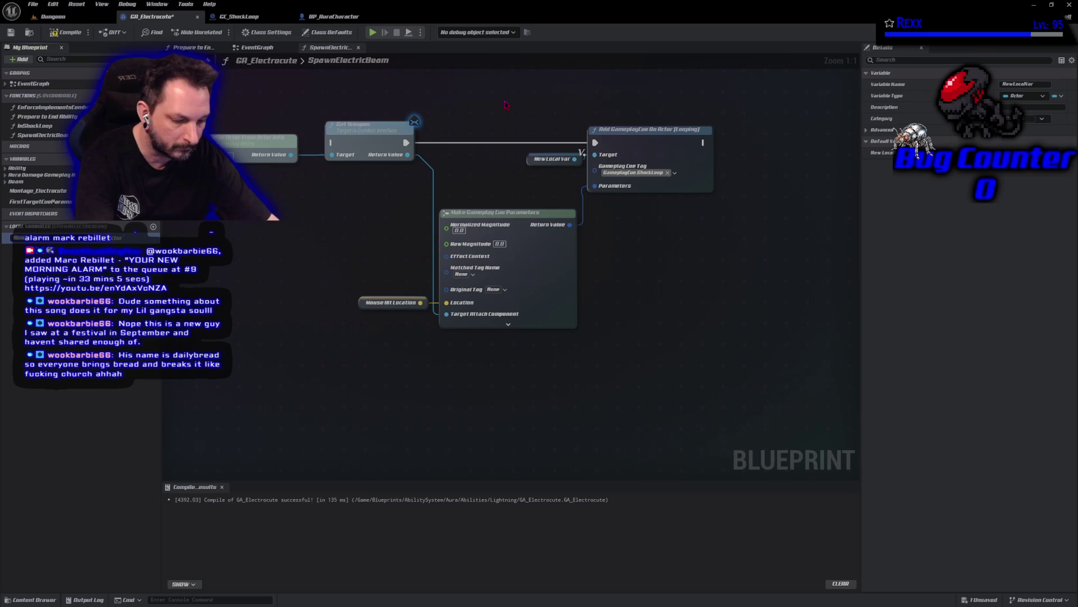
text(CueTarget)
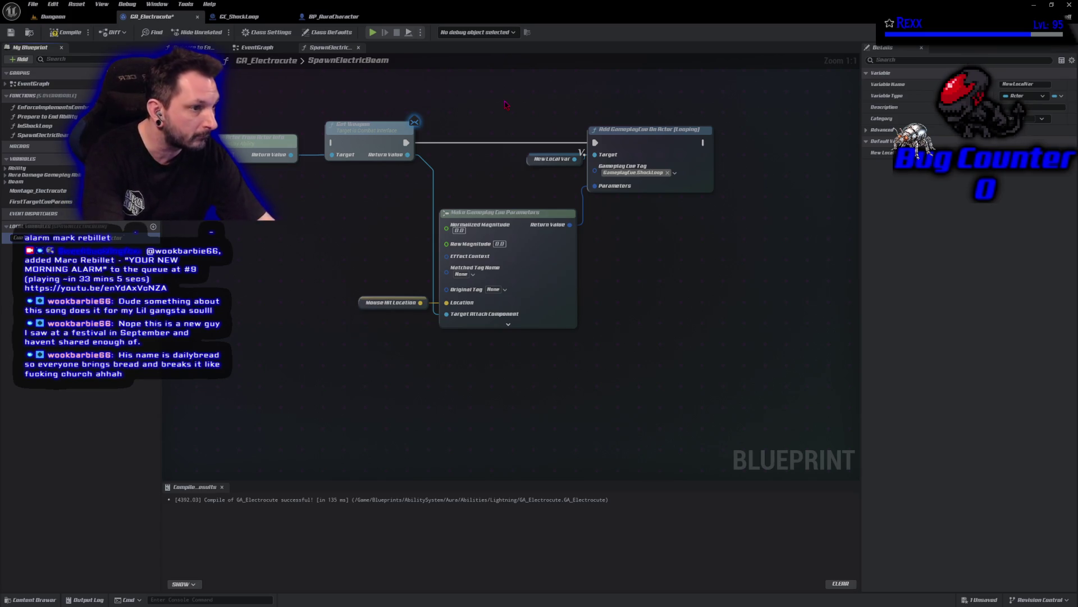
key(Return)
key(ctrl+s)
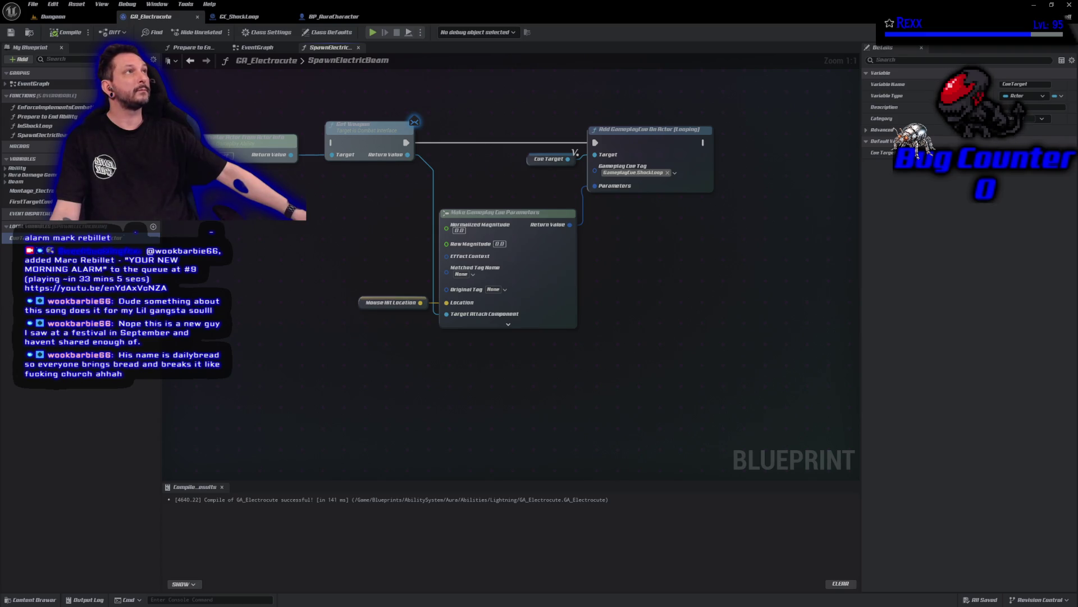
- Add two SET Cue Target nodes after the Branch, wiring True to the top one
mouse_move(771, 330)
mouse_down()
mouse_move(631, 339)
mouse_move(609, 375)
mouse_up()
drag(413, 188, 584, 207)
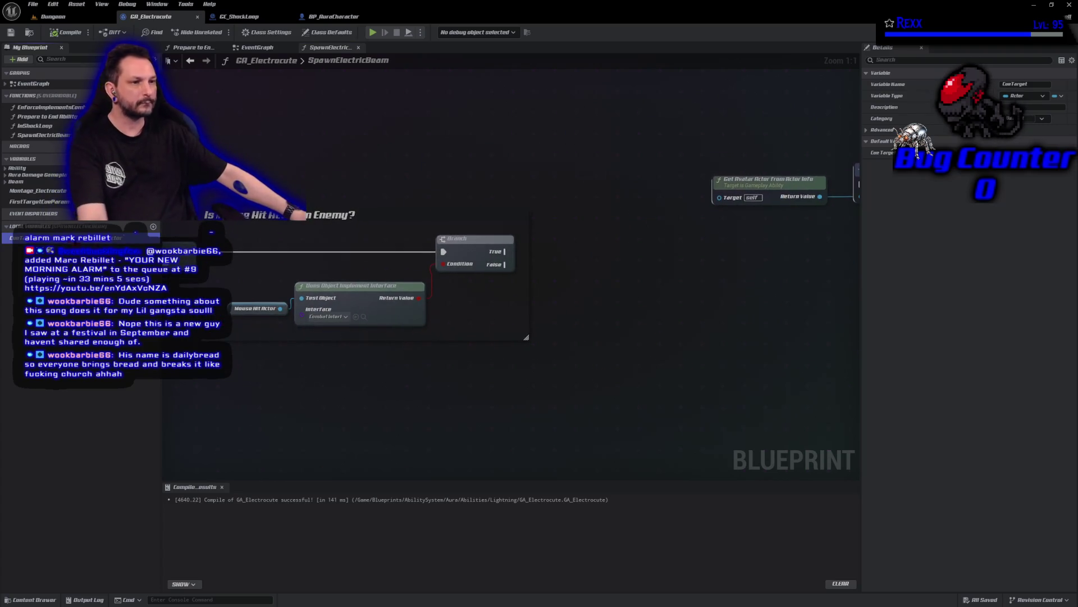
drag(34, 237, 587, 230)
click(607, 247)
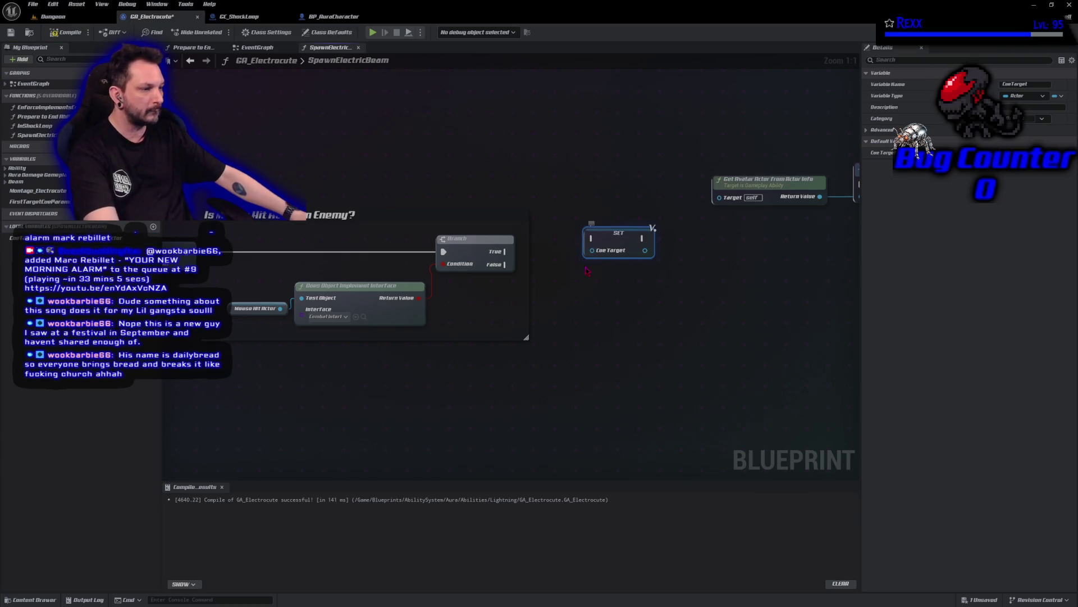
key(ctrl+d)
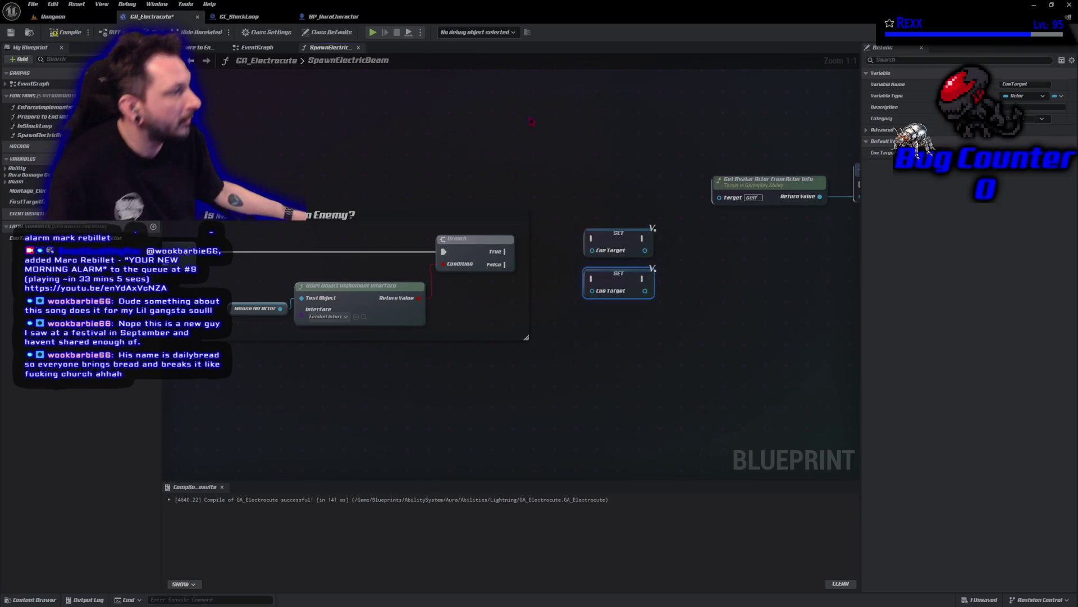
mouse_move(504, 251)
mouse_down()
mouse_move(592, 238)
mouse_move(528, 268)
mouse_move(594, 279)
mouse_up()
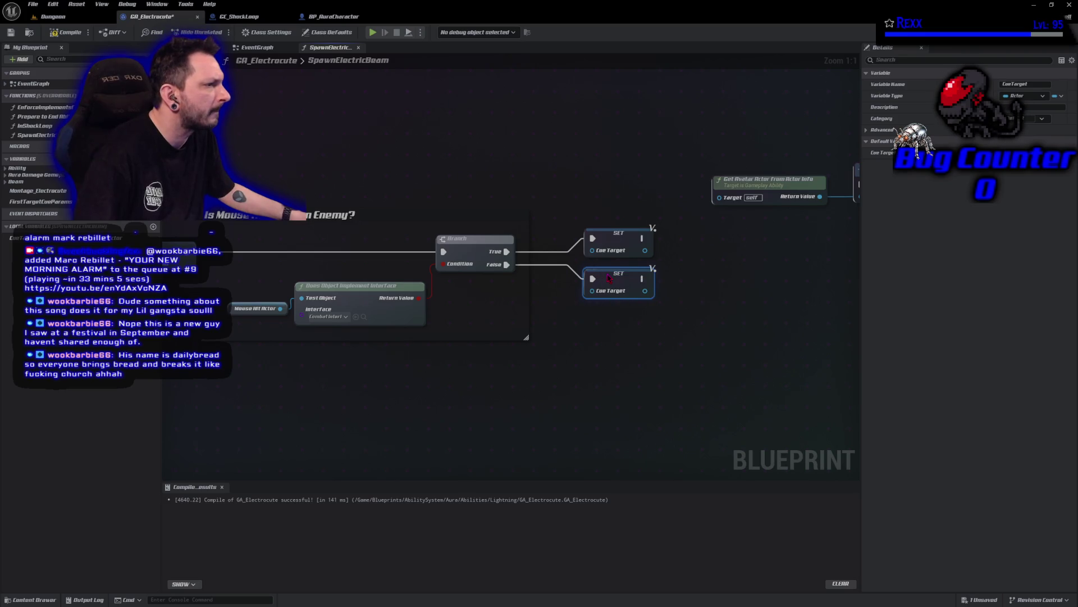
- Copy the Get Avatar Actor and Mouse Hit Actor nodes, feeding Mouse Hit Actor into the top setter
click(733, 191)
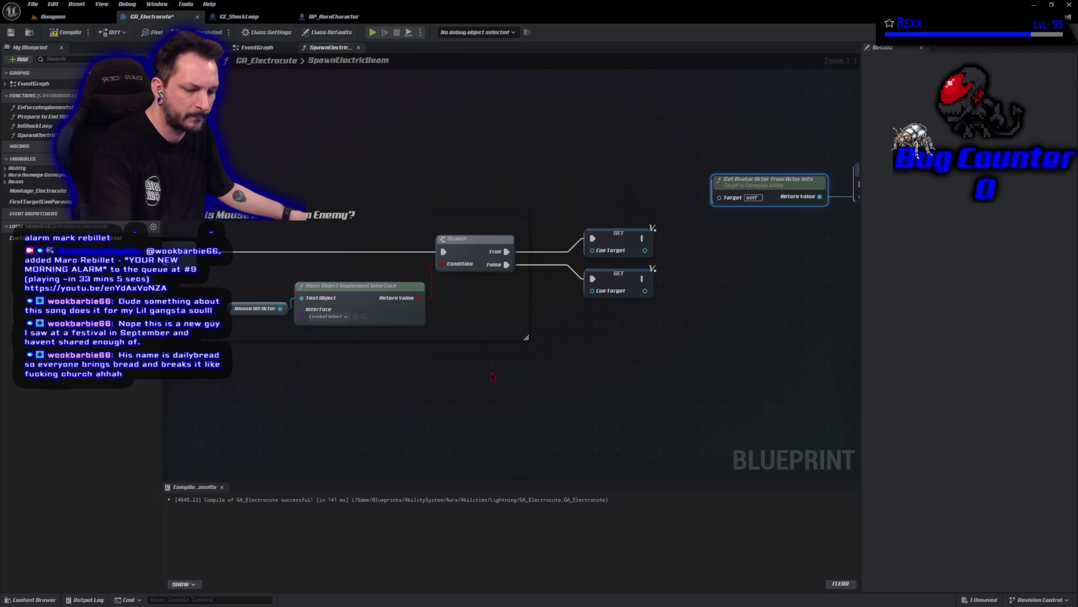
key(ctrl+c)
key(ctrl+v)
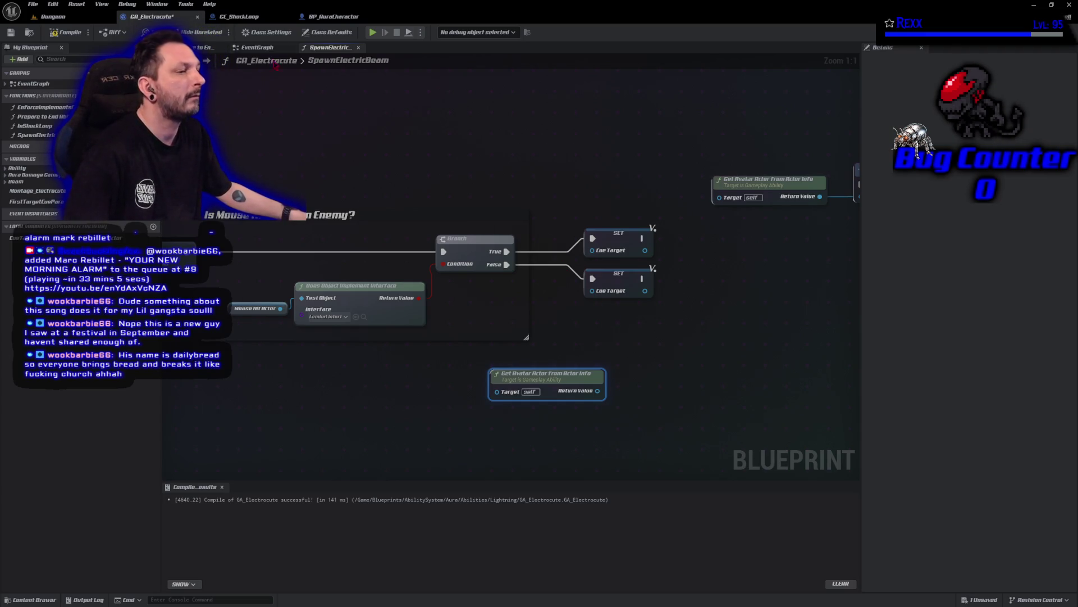
click(255, 308)
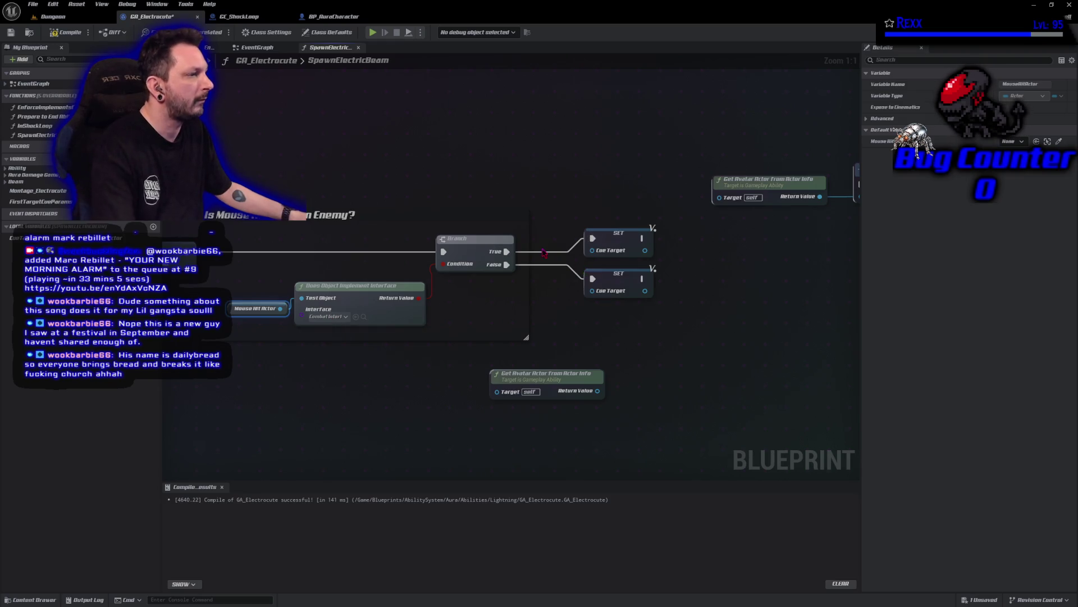
key(ctrl+c)
key(ctrl+v)
drag(622, 233, 650, 227)
drag(590, 241, 619, 243)
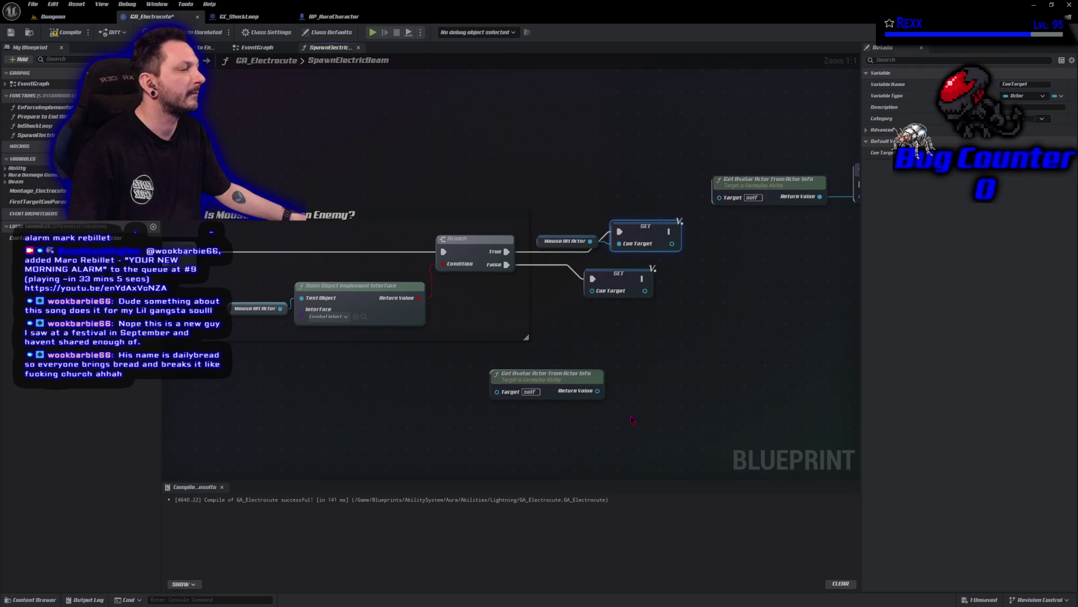
- Feed the avatar actor into the lower SET Cue Target and tidy the node layout
mouse_move(597, 390)
mouse_down()
mouse_move(592, 290)
mouse_move(566, 308)
mouse_move(433, 303)
mouse_up()
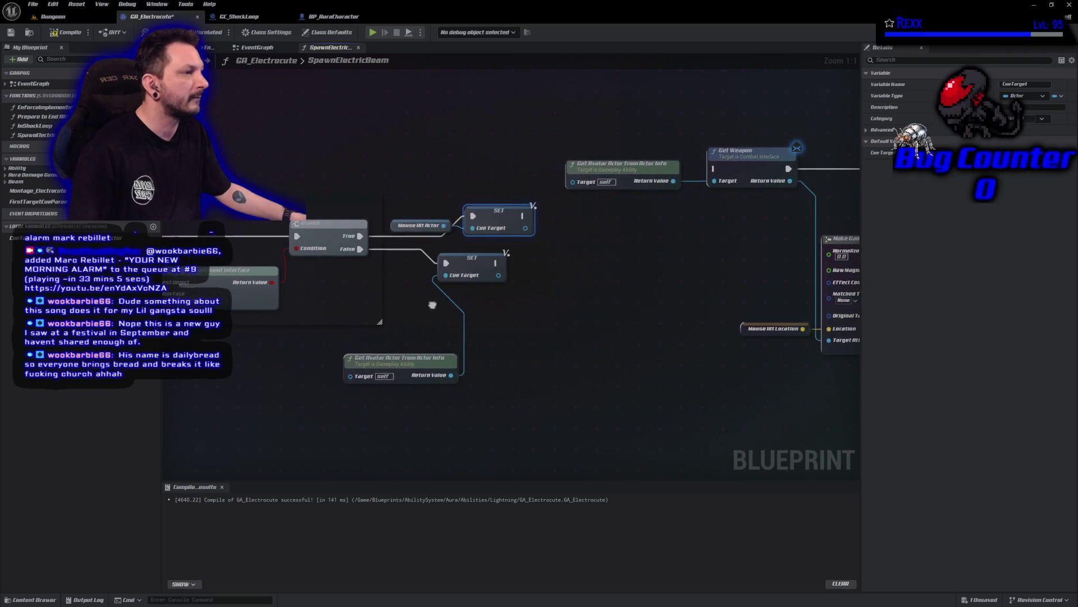
drag(482, 272, 550, 272)
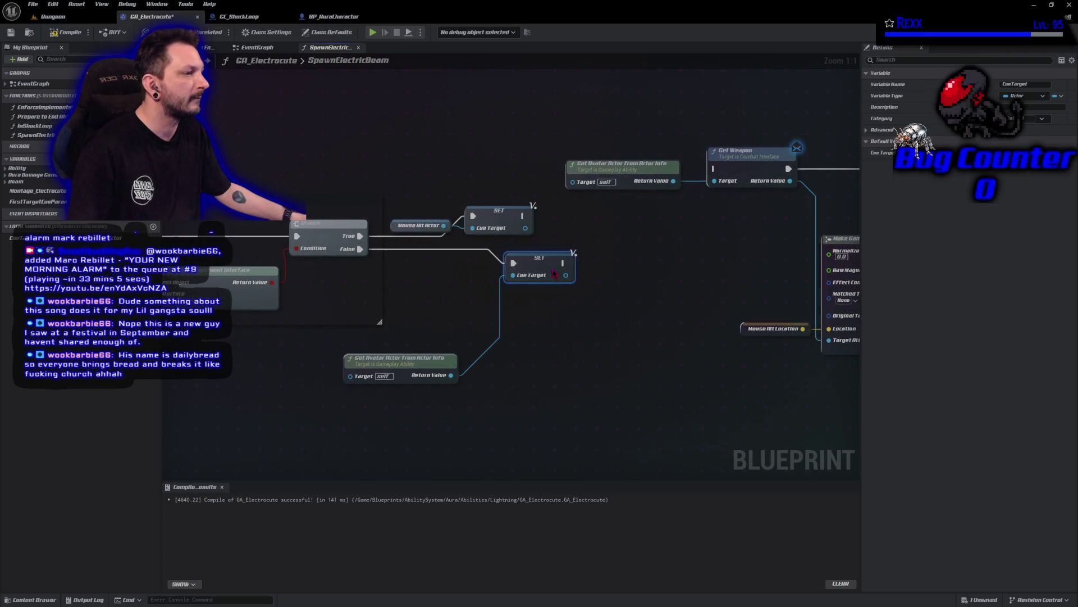
mouse_move(387, 366)
mouse_down()
mouse_move(439, 319)
mouse_move(432, 277)
mouse_up()
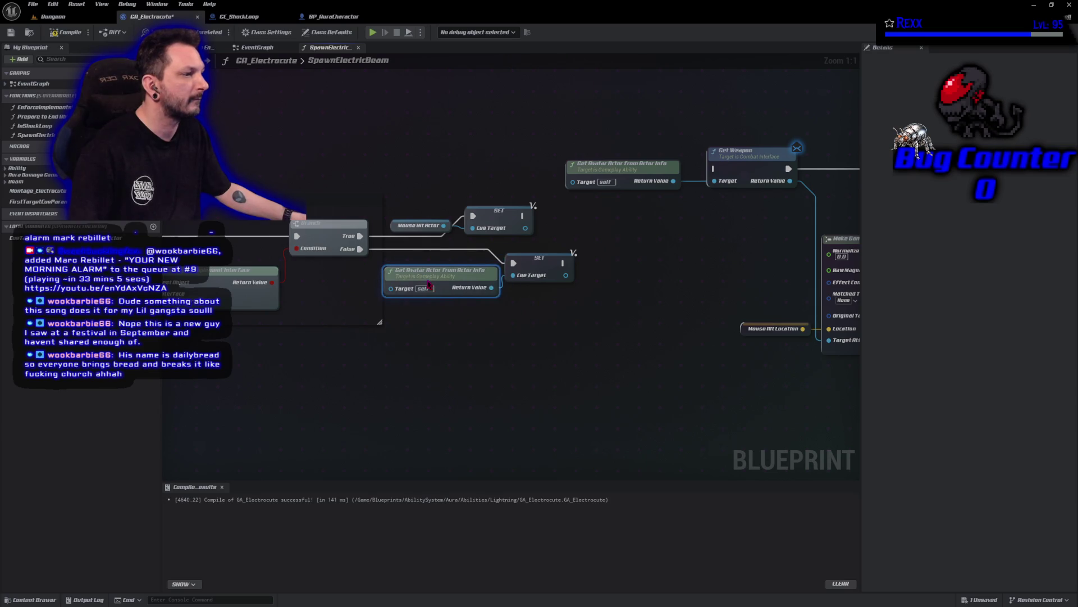
drag(532, 263, 549, 218)
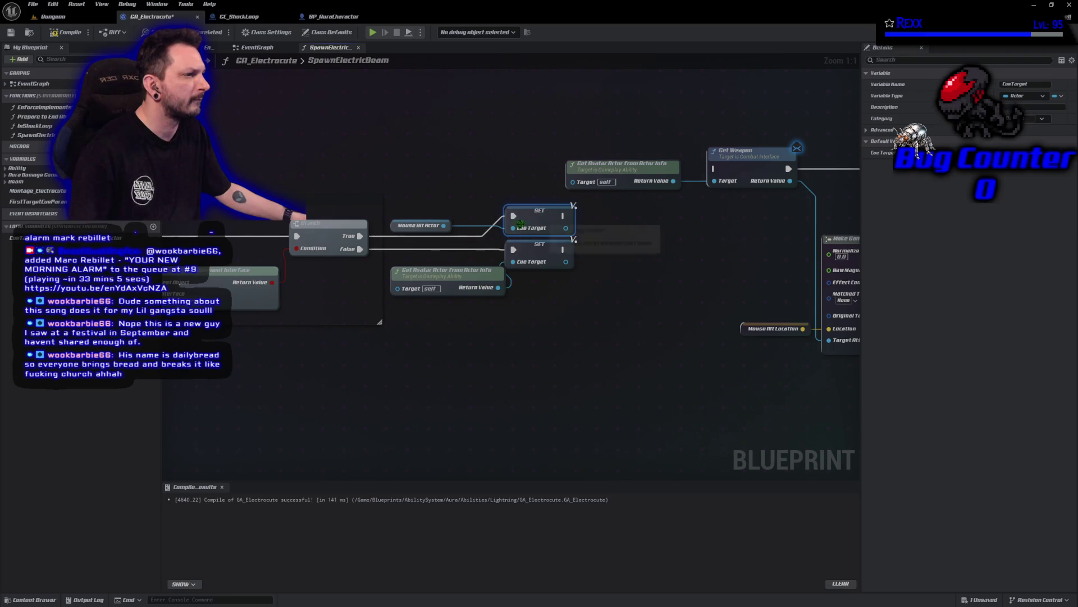
mouse_move(396, 227)
mouse_down()
mouse_move(456, 201)
mouse_move(422, 228)
mouse_up()
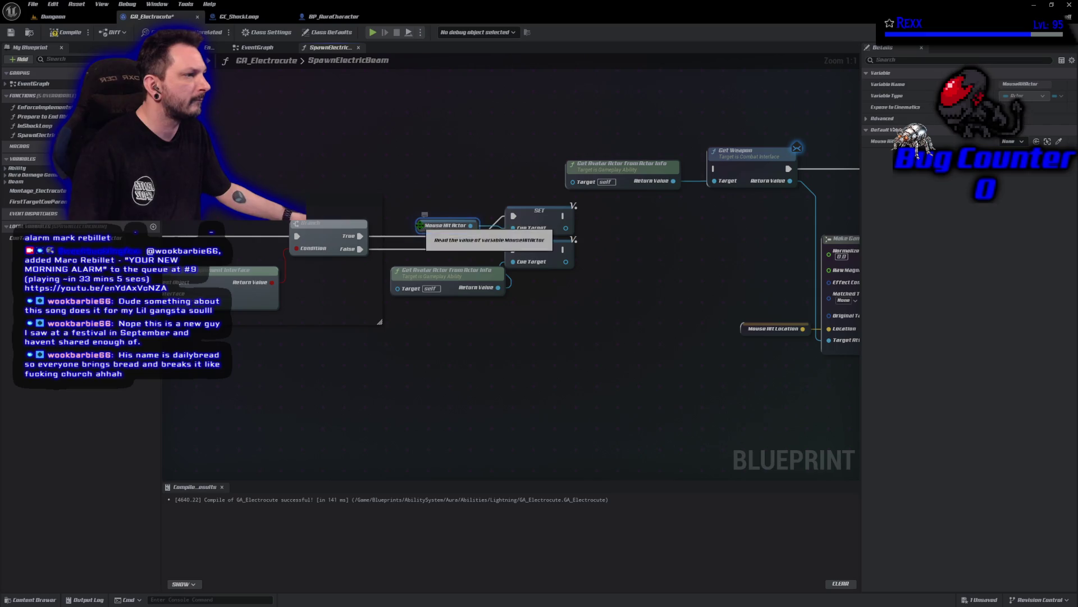
mouse_move(675, 317)
mouse_down()
mouse_move(479, 281)
mouse_move(511, 326)
mouse_up()
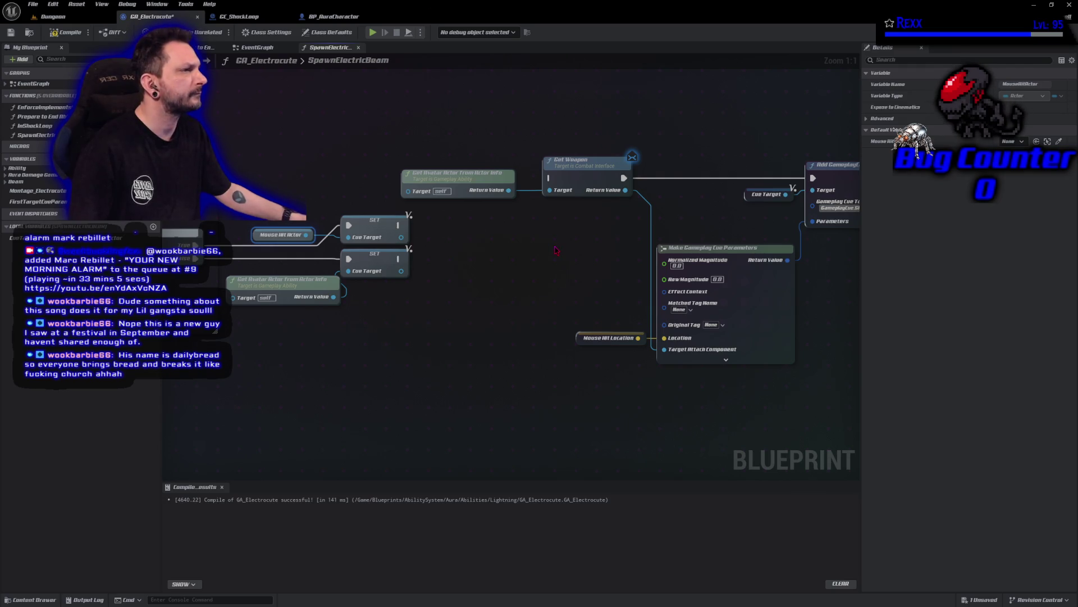
- Copy the Cue Target and looping Add GameplayCue nodes and paste them beside the setters
scroll(556, 250, down, 2)
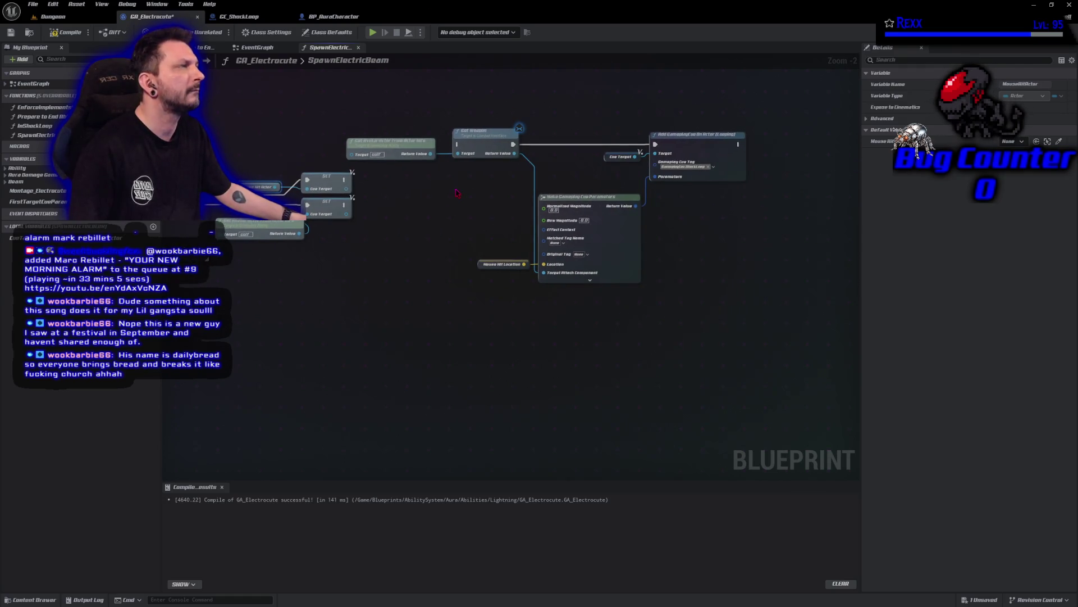
mouse_move(421, 110)
mouse_down()
mouse_move(744, 275)
mouse_move(745, 292)
mouse_up()
mouse_move(700, 151)
mouse_down()
mouse_move(785, 247)
mouse_move(770, 358)
mouse_up()
click(685, 273)
drag(684, 272, 753, 388)
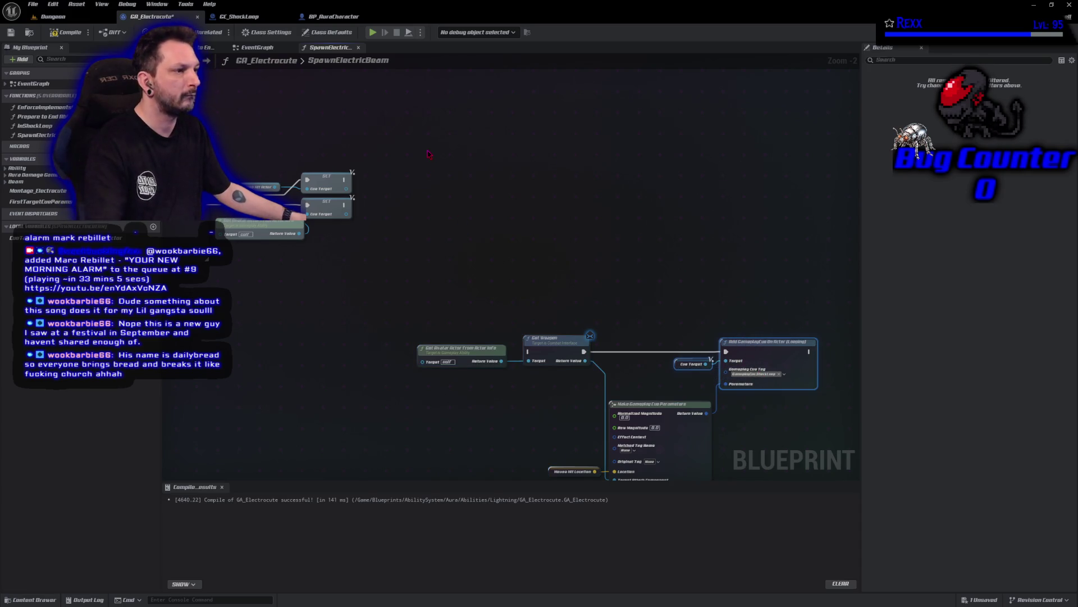
key(ctrl+c)
key(ctrl+v)
drag(428, 155, 392, 196)
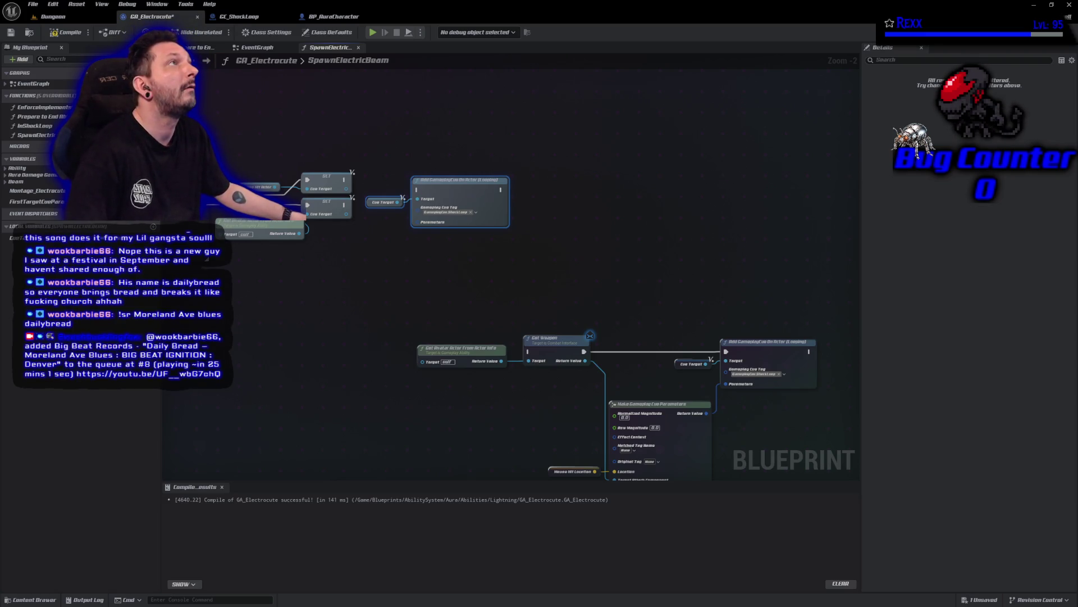
- Wire both SET Cue Target exec outputs into the copied cue node, then compile and save
mouse_move(344, 180)
mouse_down()
mouse_move(419, 199)
mouse_move(417, 190)
mouse_up()
drag(344, 205, 418, 191)
click(67, 32)
click(11, 32)
scroll(396, 268, up, 2)
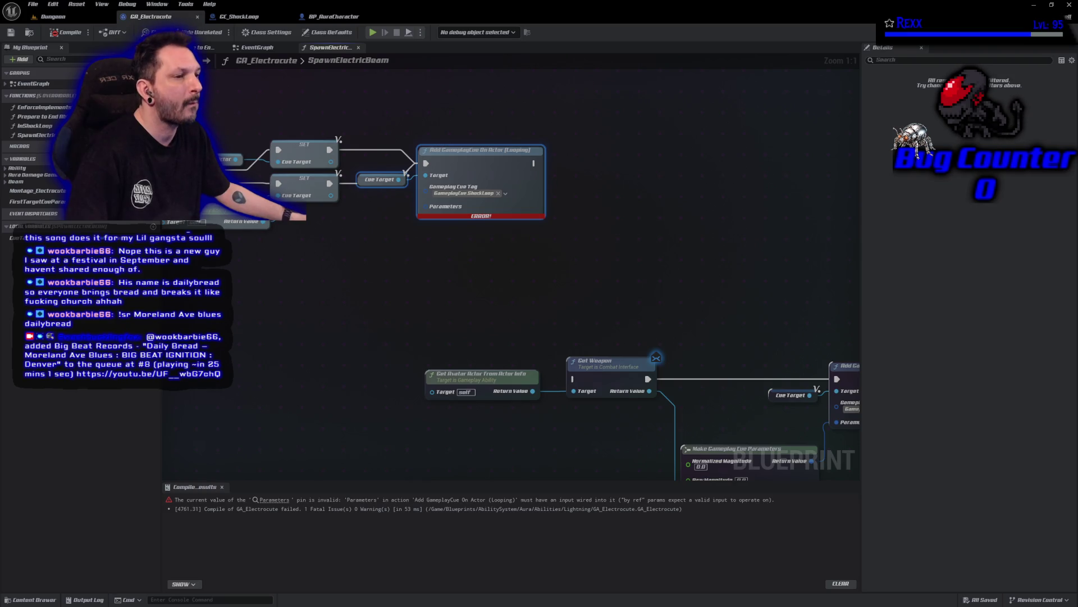
- Wire a First Target Cue Params getter into the looping cue's Parameters and compile GA_Electrocute
mouse_move(7, 201)
mouse_down()
mouse_move(443, 207)
mouse_move(419, 212)
mouse_up()
drag(449, 150, 510, 150)
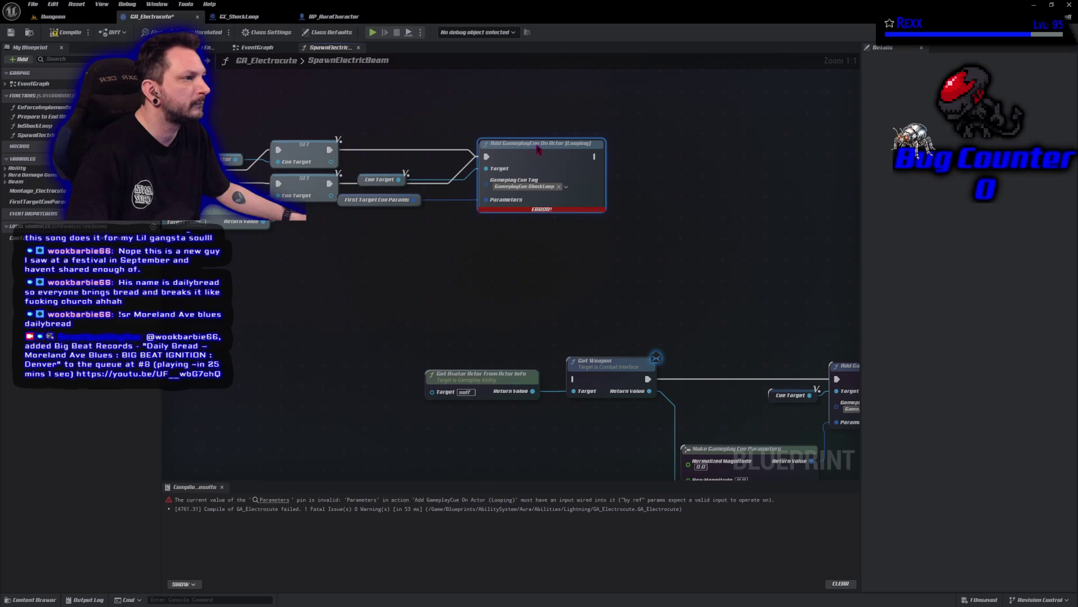
drag(348, 203, 394, 210)
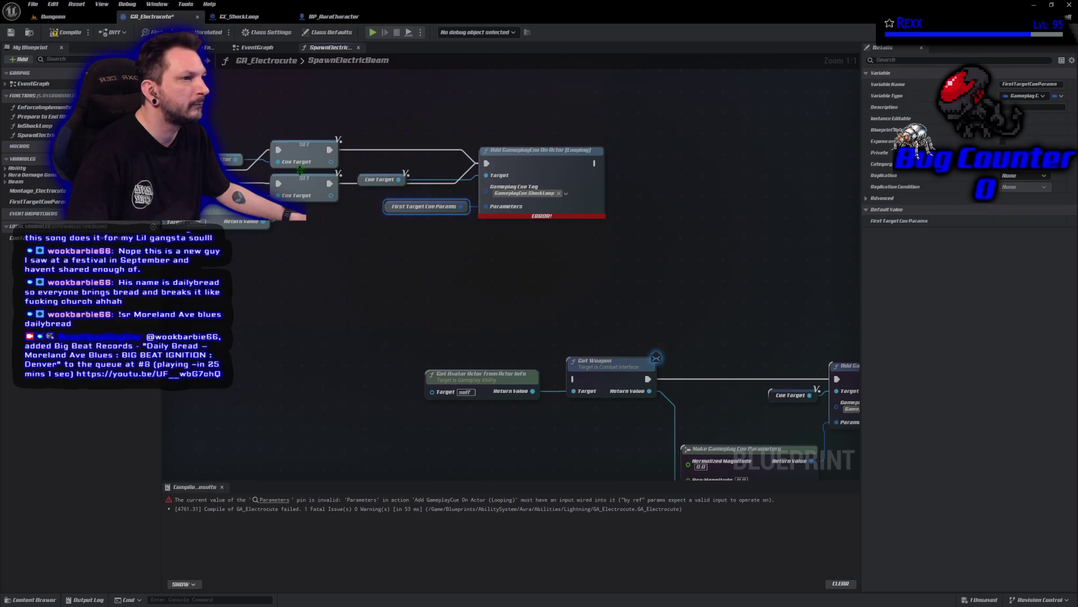
click(78, 36)
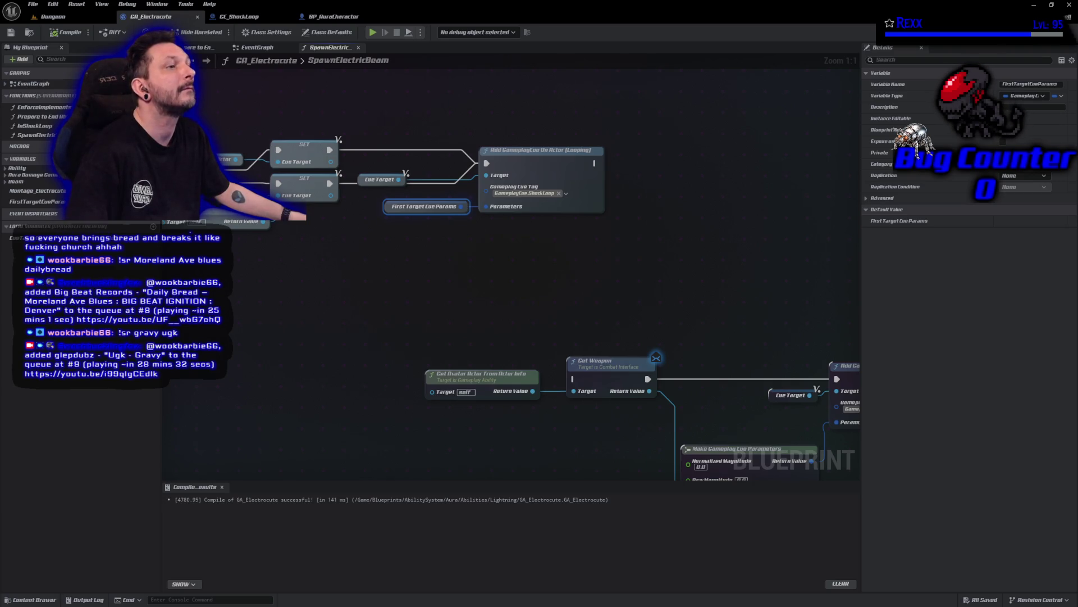
click(236, 16)
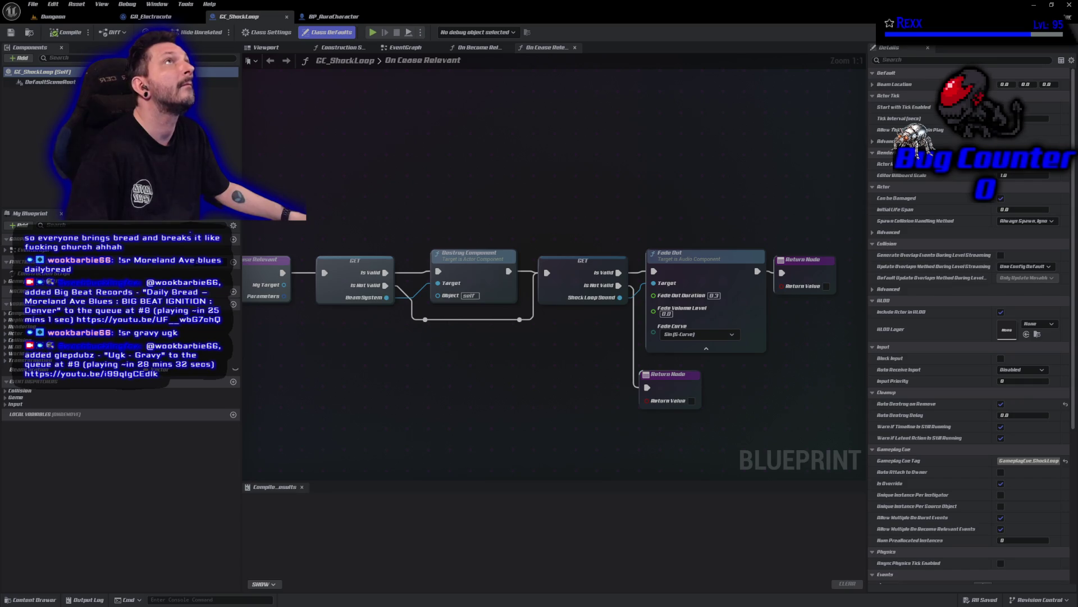
- Switch GC_ShockLoop from its On Cease Relevant graph to On Become Relevant
mouse_move(520, 398)
mouse_down()
mouse_move(520, 265)
mouse_move(304, 300)
mouse_move(346, 350)
mouse_up()
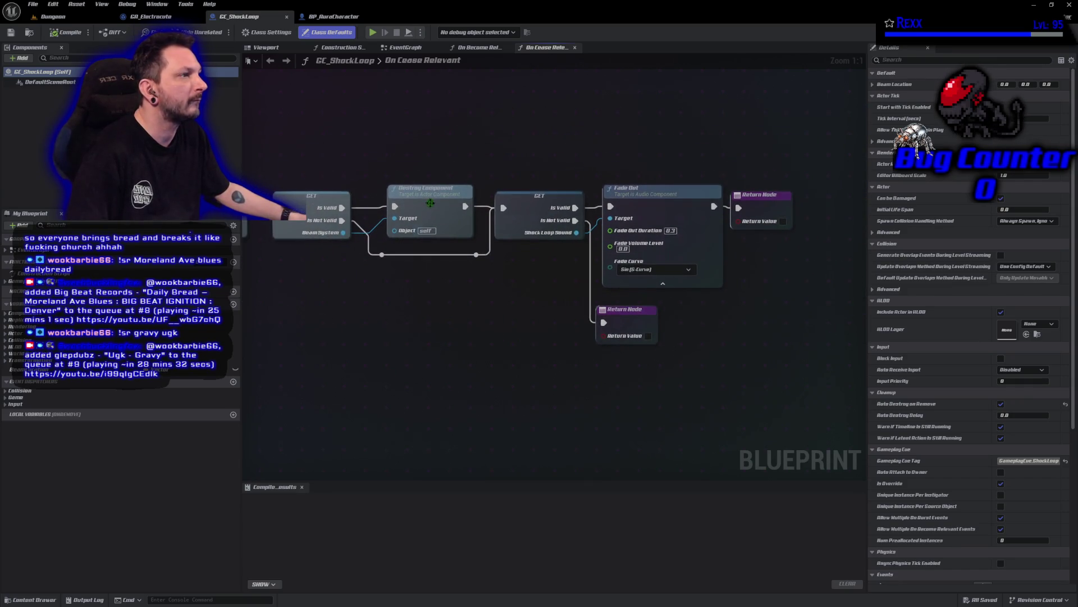
click(478, 47)
mouse_move(662, 304)
mouse_down()
mouse_move(610, 292)
mouse_move(603, 359)
mouse_move(554, 362)
mouse_up()
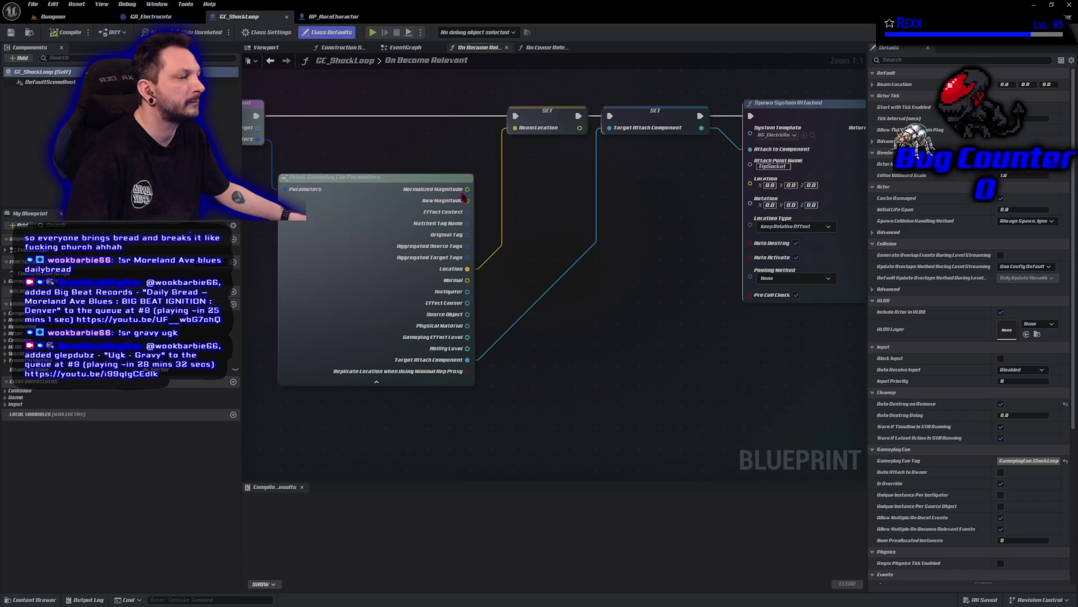
- Promote the Source Object pin to a variable, wire its SET into the exec line, and compile
mouse_move(467, 314)
mouse_down()
mouse_move(483, 185)
mouse_move(471, 135)
mouse_move(452, 117)
mouse_up()
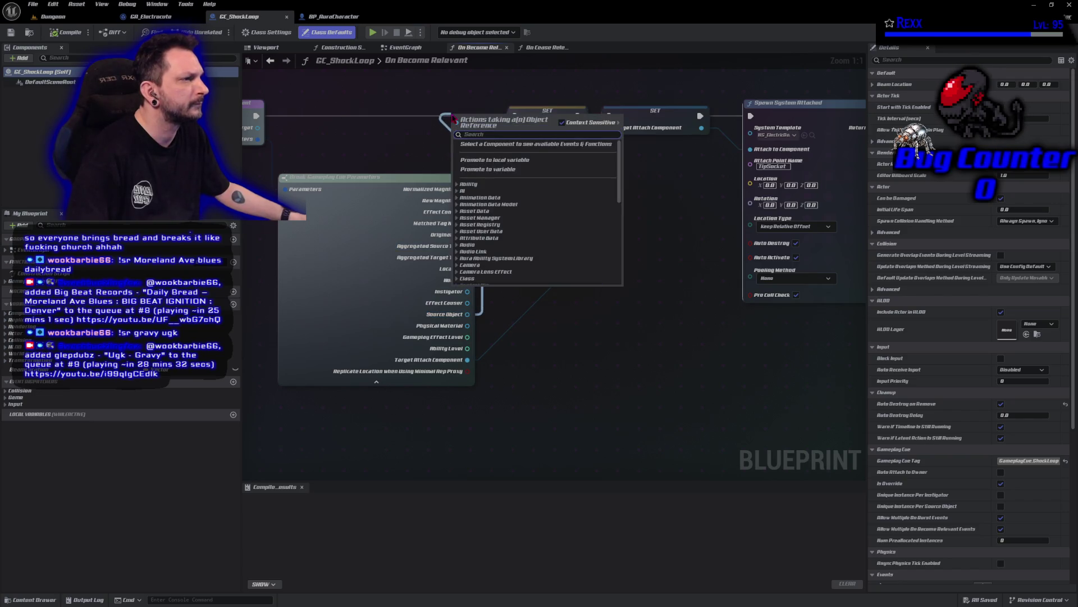
click(477, 169)
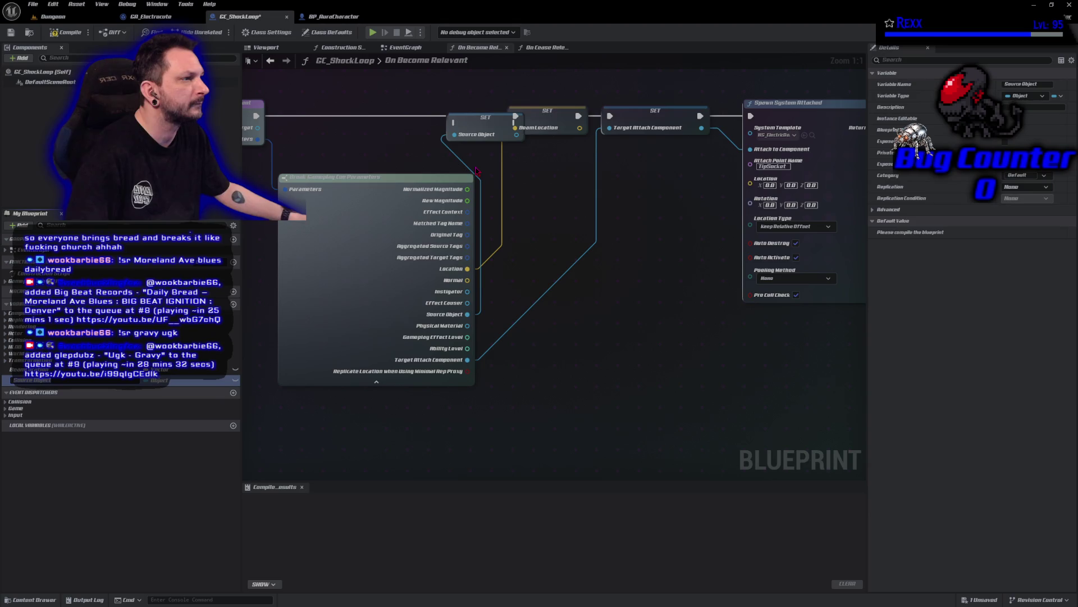
mouse_move(256, 116)
mouse_down()
mouse_move(417, 147)
mouse_move(454, 114)
mouse_move(515, 116)
mouse_up()
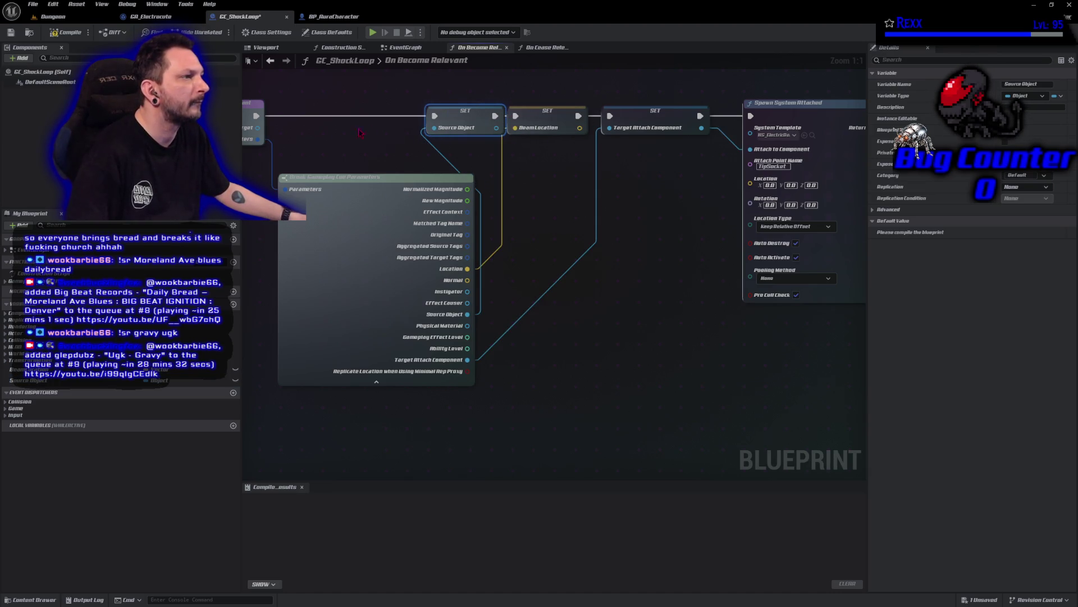
key(F7)
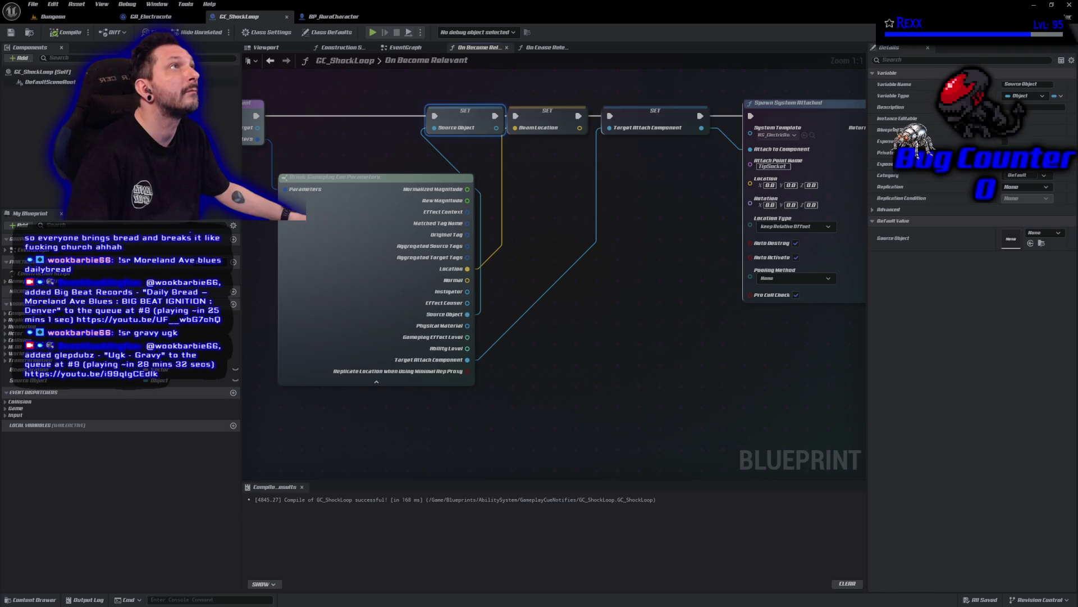
mouse_move(675, 253)
mouse_down()
mouse_move(415, 113)
mouse_move(786, 377)
mouse_move(869, 385)
mouse_up()
drag(662, 287, 864, 287)
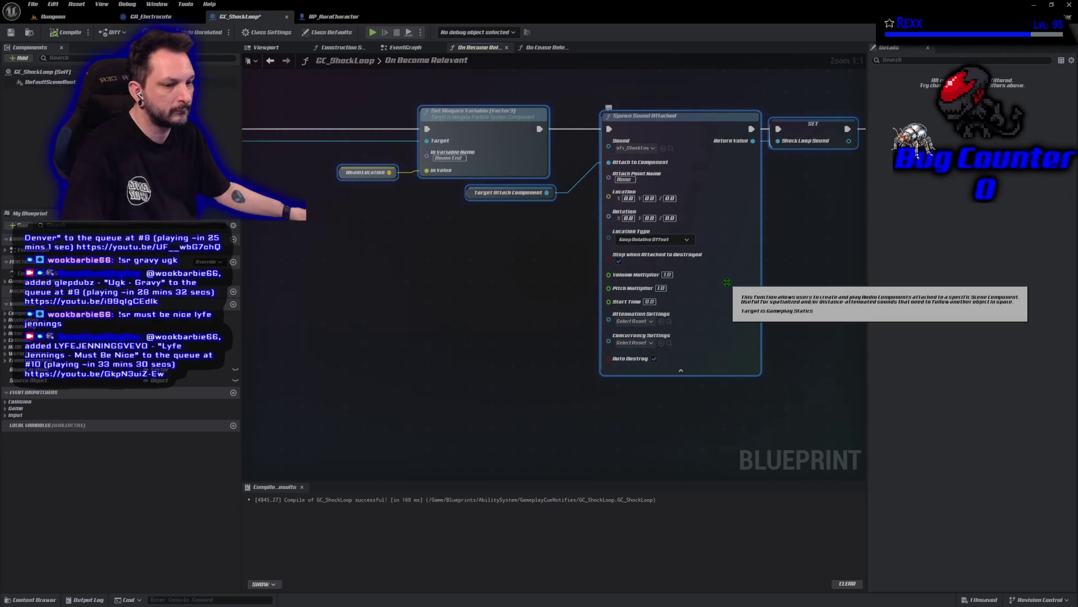
- Add a Does Object Implement Interface check testing Source Object against Combat Interface
scroll(337, 303, down, 5)
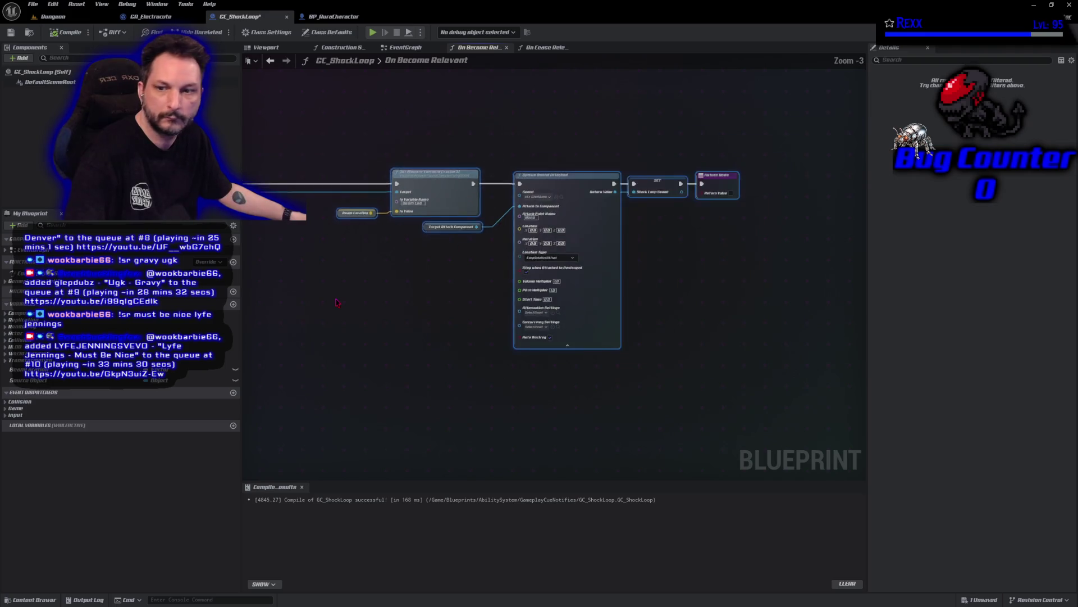
scroll(466, 266, up, 5)
drag(466, 266, 394, 315)
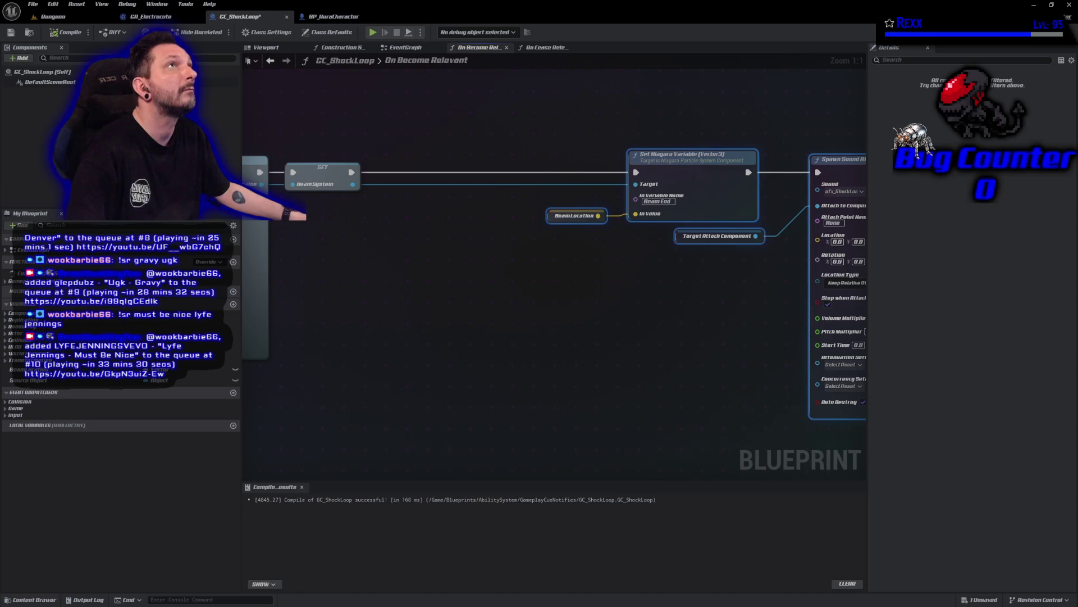
mouse_move(81, 381)
mouse_down()
mouse_move(400, 117)
mouse_move(374, 130)
mouse_move(454, 115)
mouse_up()
click(426, 138)
text(d)
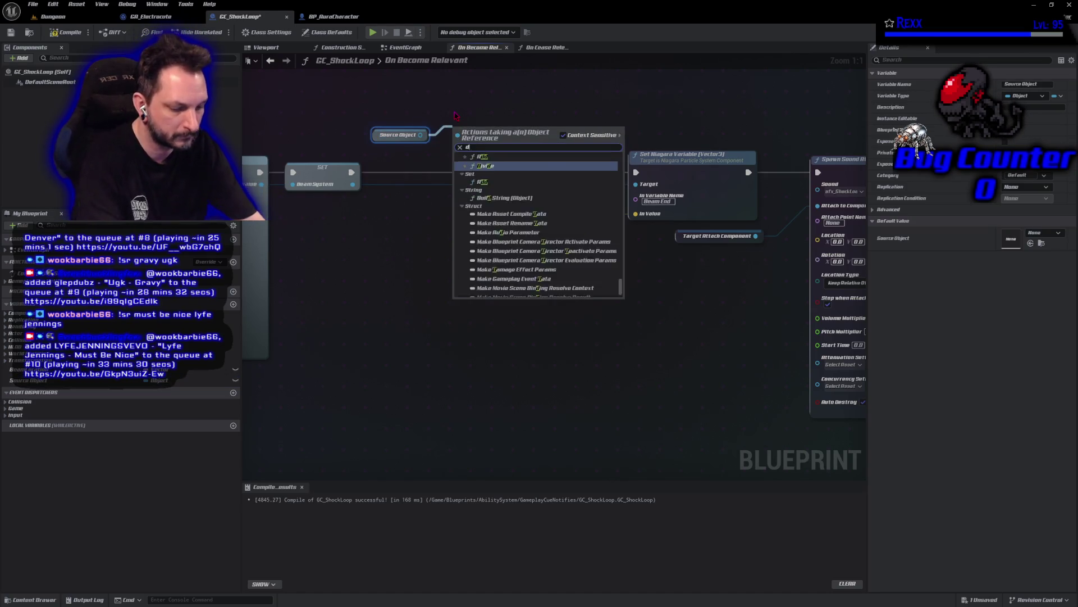
text(oes)
key(Down)
key(Return)
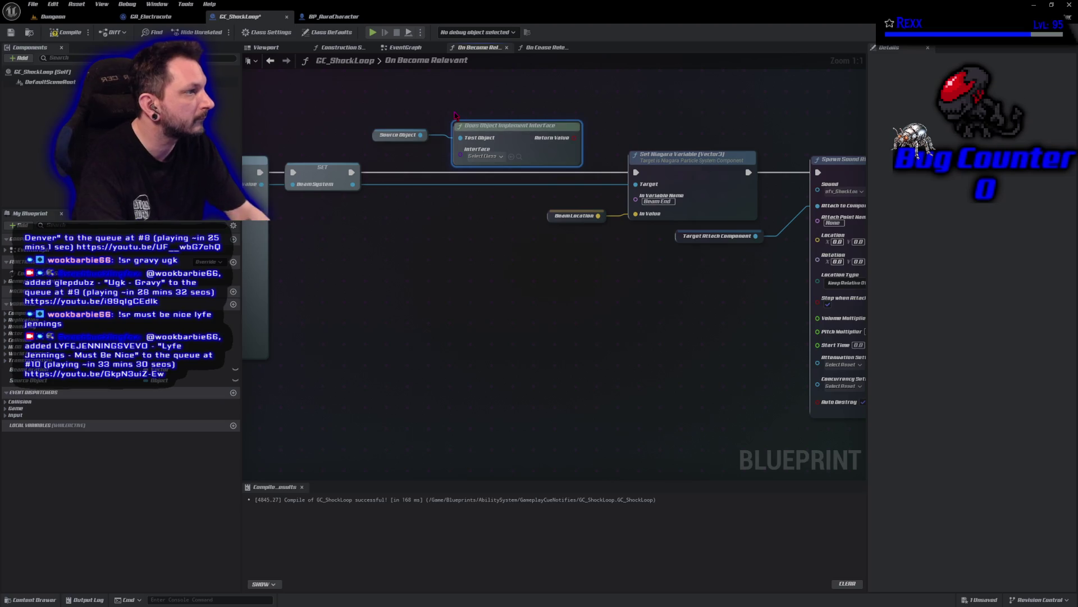
click(486, 156)
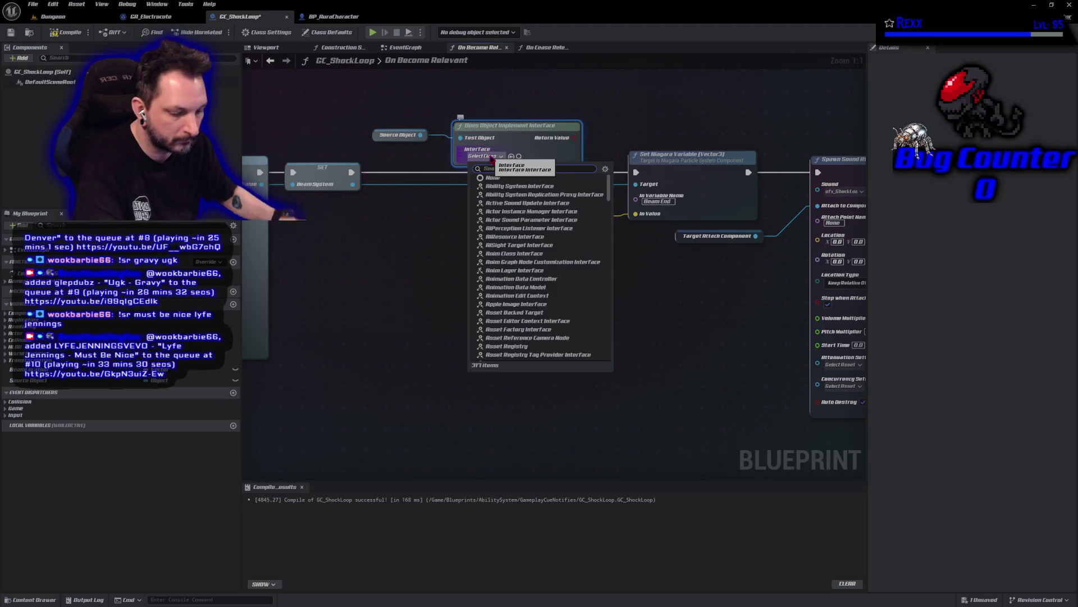
text(comb)
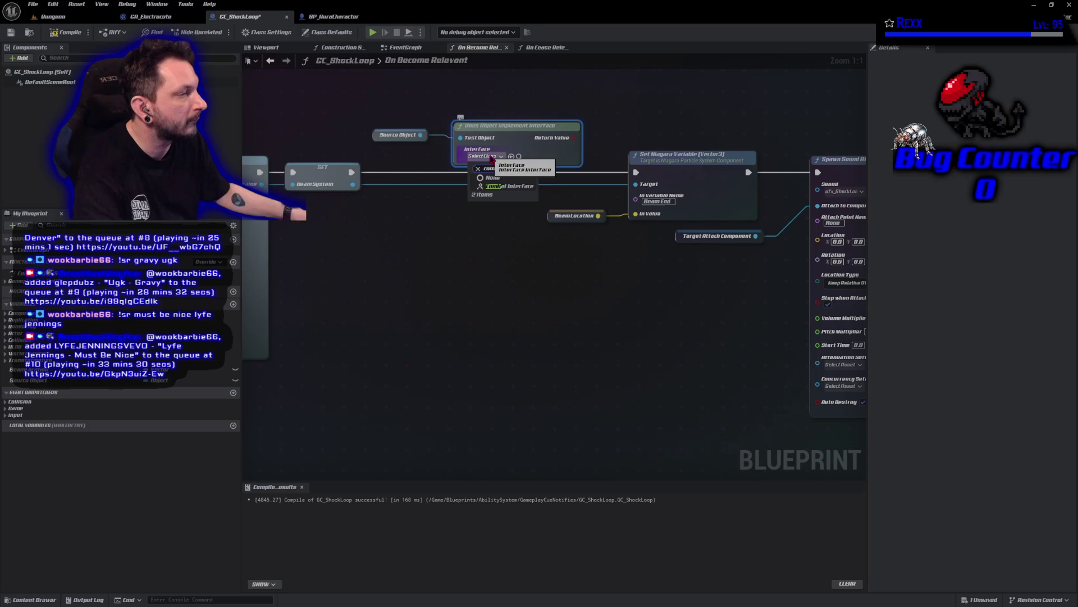
click(508, 186)
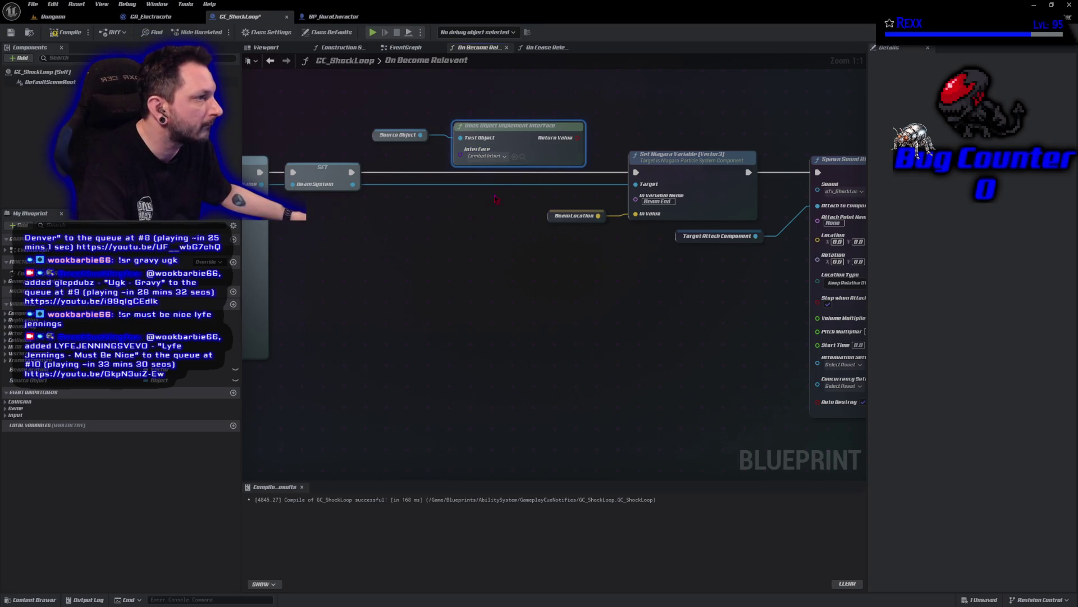
- Insert a Branch on the exec line, conditioned on the interface check
click(485, 230)
mouse_move(487, 239)
mouse_down()
mouse_move(434, 170)
mouse_move(479, 168)
mouse_up()
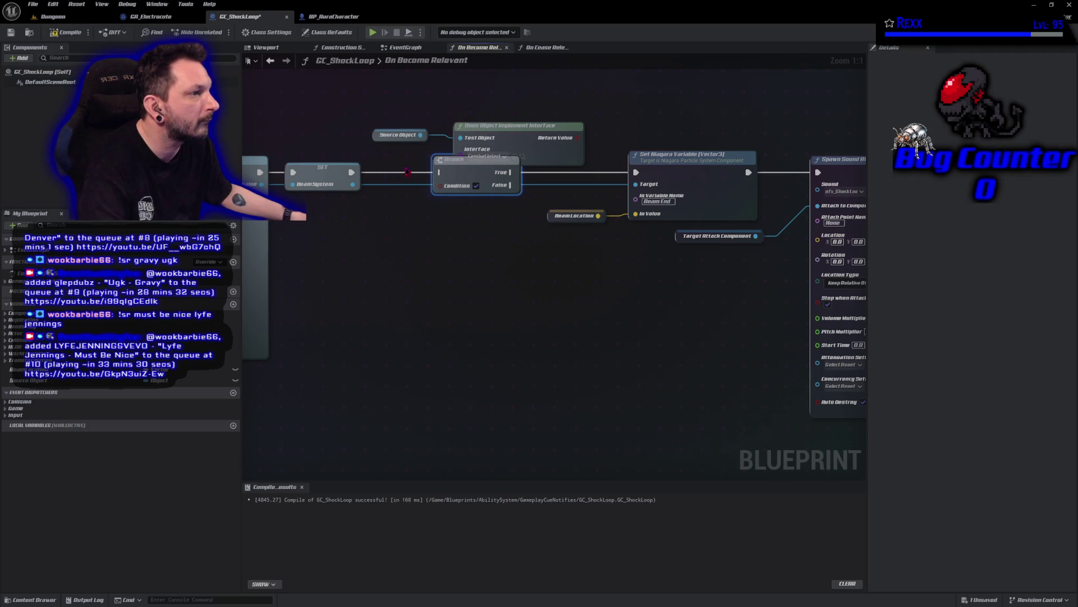
mouse_move(352, 171)
mouse_down()
mouse_move(439, 171)
mouse_move(577, 138)
mouse_move(501, 242)
mouse_up()
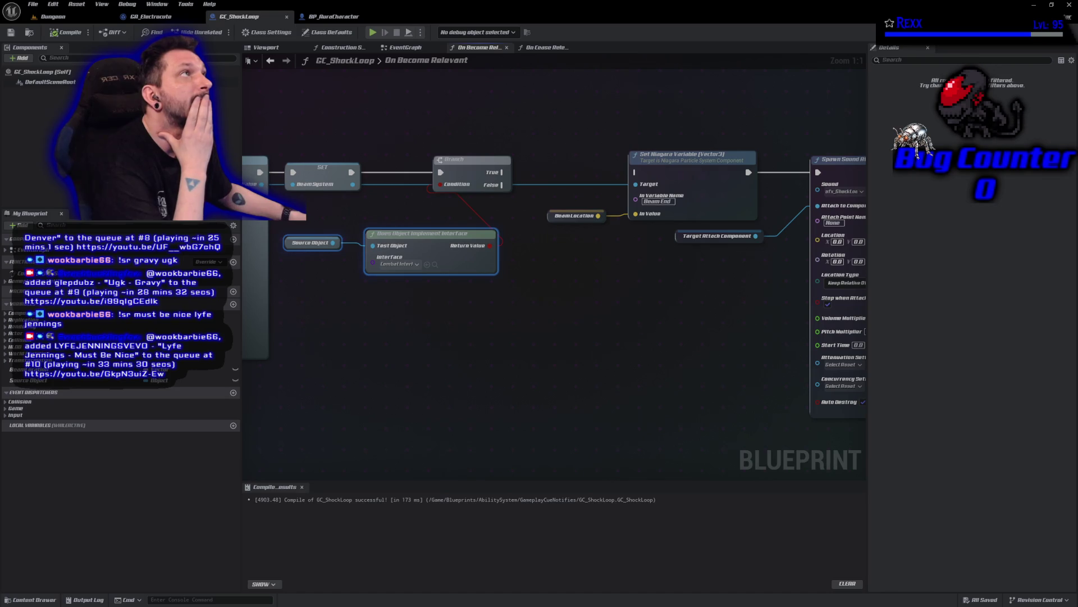
- Duplicate the Set Niagara Variable and BeamLocation nodes and wire Branch False to the copy
mouse_move(754, 302)
mouse_down()
mouse_move(621, 284)
mouse_move(571, 291)
mouse_up()
drag(424, 110, 494, 213)
key(ctrl+d)
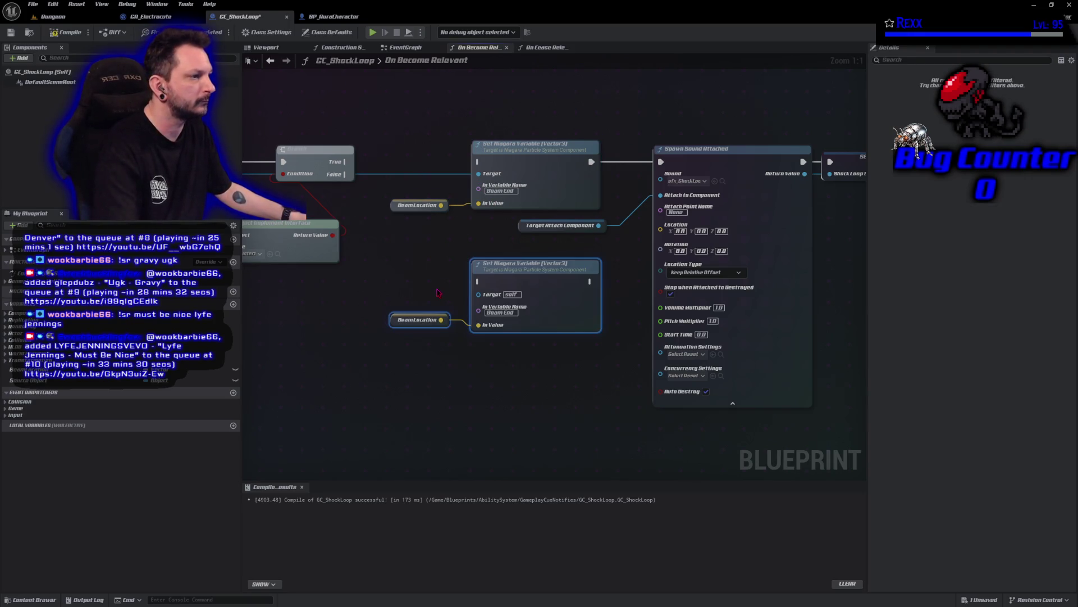
scroll(503, 115, down, 2)
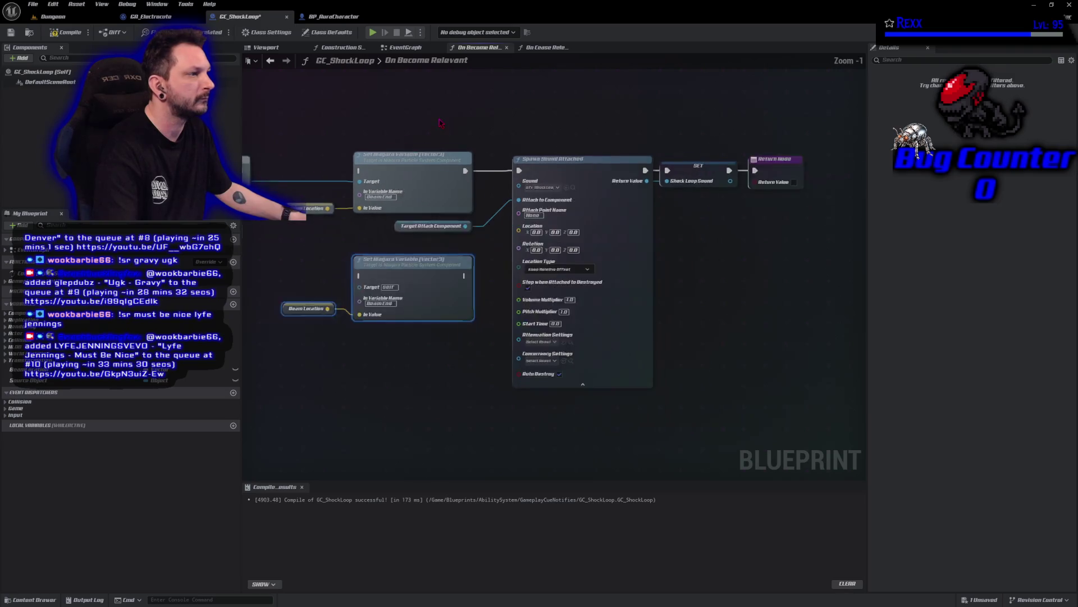
mouse_move(321, 111)
mouse_down()
mouse_move(623, 227)
mouse_move(753, 230)
mouse_move(732, 223)
mouse_up()
drag(391, 169, 578, 169)
drag(577, 263, 590, 262)
mouse_move(339, 183)
mouse_down()
mouse_move(553, 205)
mouse_move(339, 185)
mouse_move(441, 263)
mouse_up()
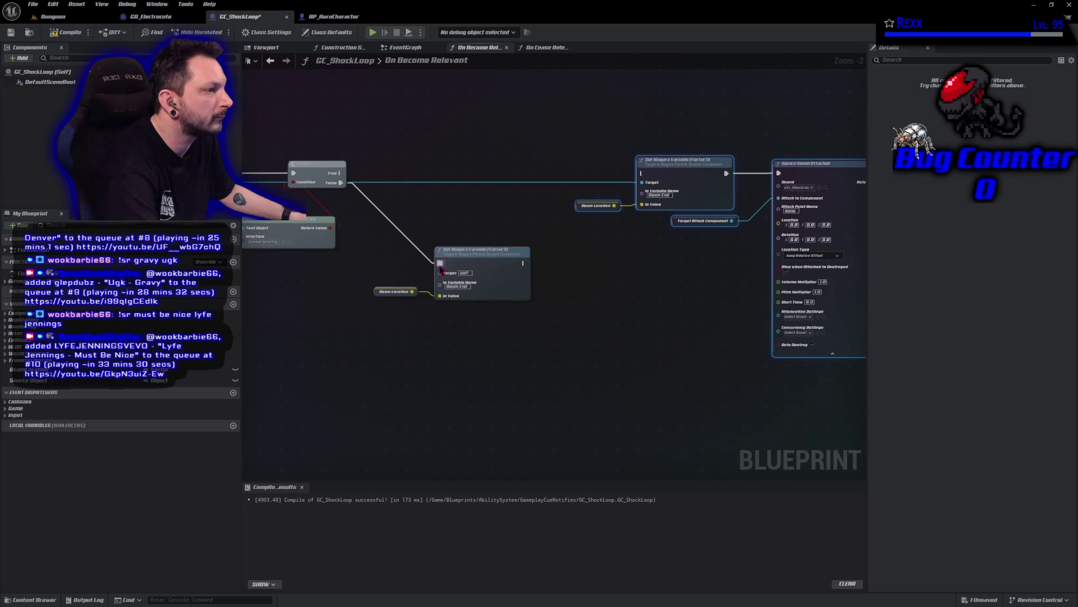
drag(534, 345, 374, 247)
drag(490, 256, 435, 259)
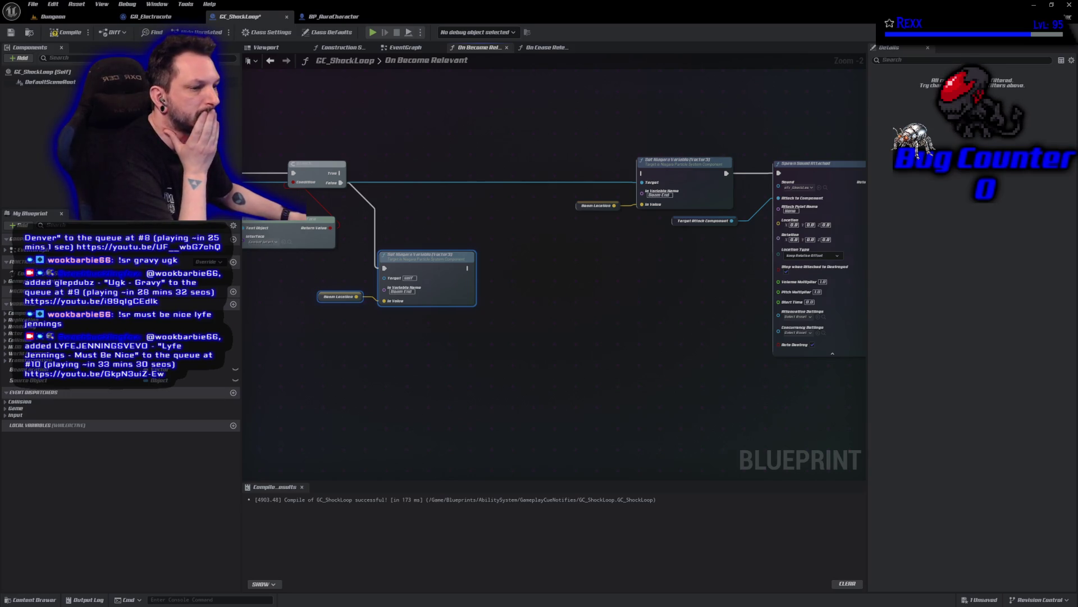
right_click(362, 287)
- Feed Beam System getters into both Set Niagara Variable Target inputs, then compile
text(get beam)
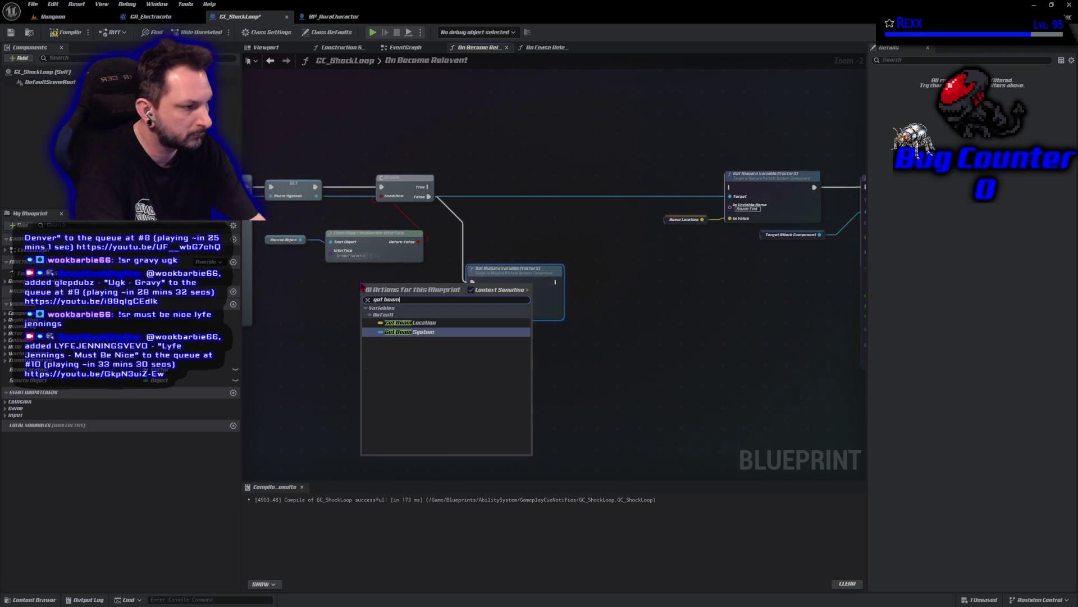
key(Return)
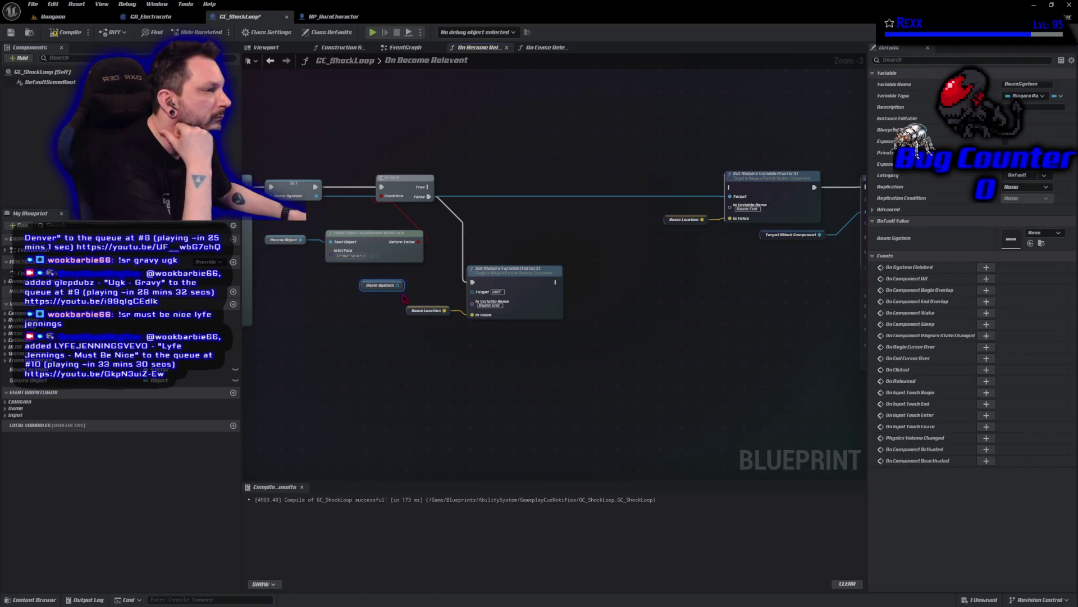
drag(398, 284, 472, 291)
drag(360, 376, 501, 282)
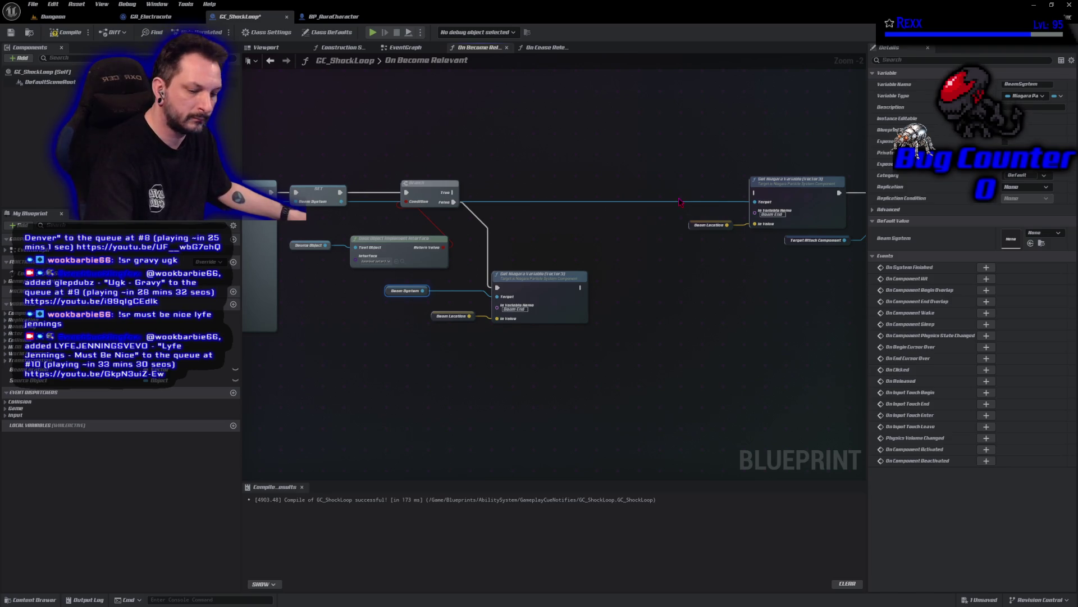
key(ctrl+v)
drag(715, 200, 763, 209)
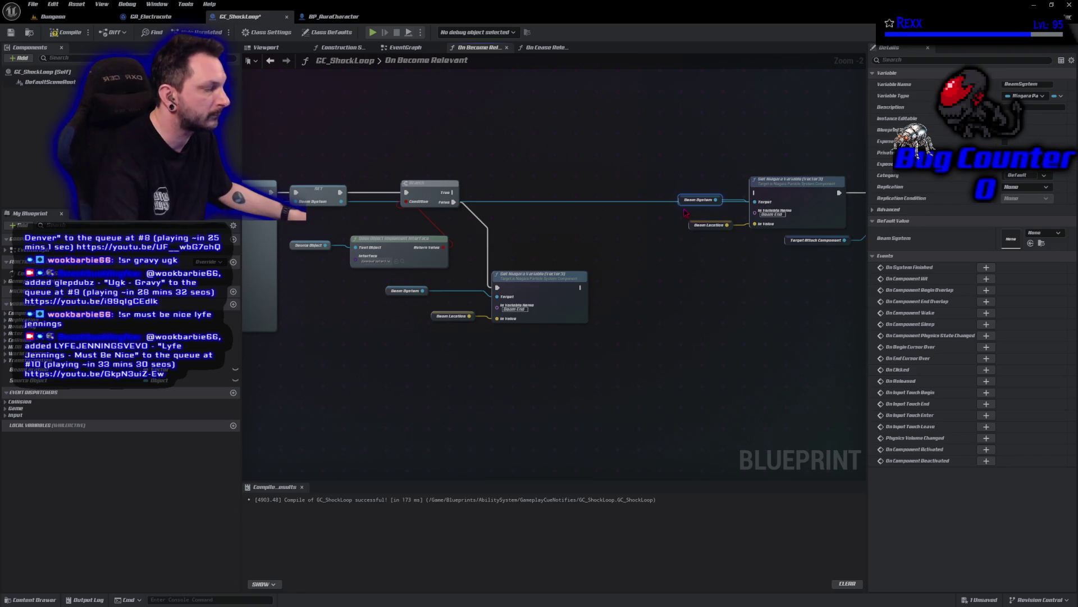
key(ctrl+z)
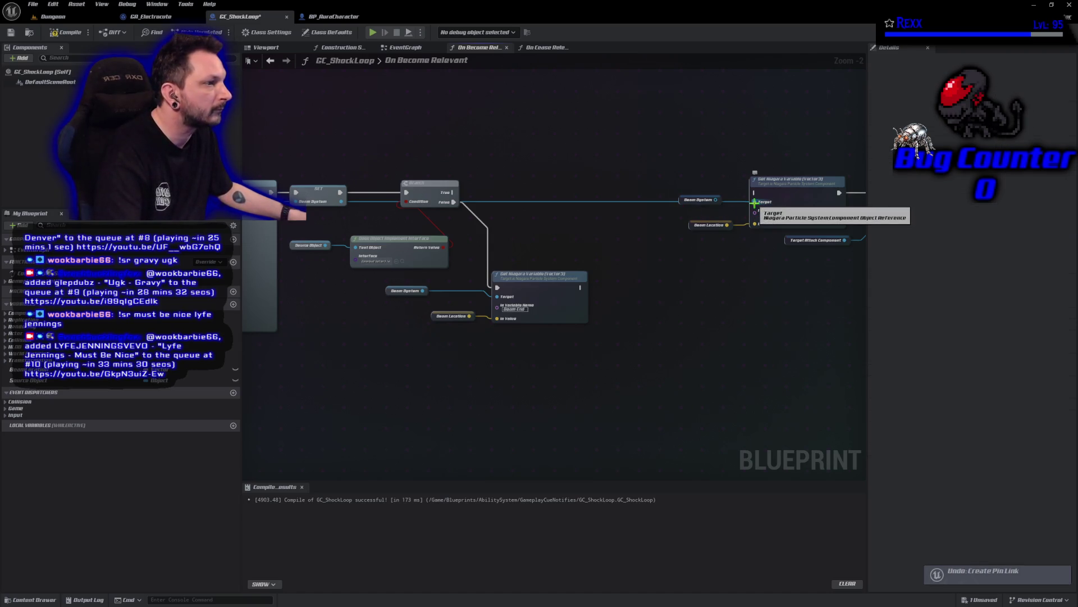
drag(715, 199, 755, 201)
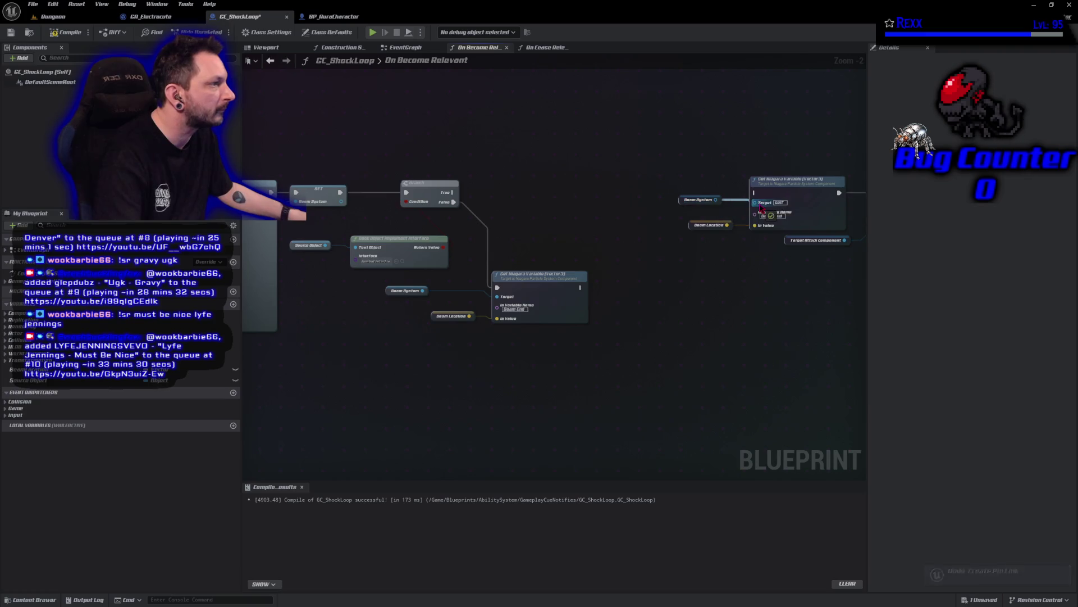
click(71, 32)
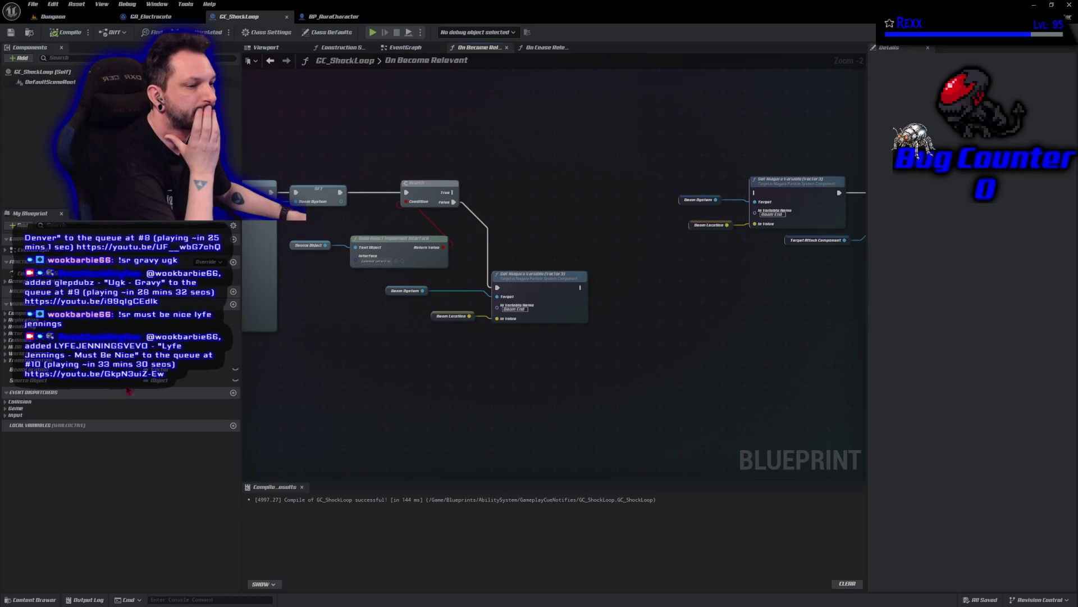
- Add a Source Object getter and a Cast To Actor node fed from it
mouse_move(50, 386)
mouse_down()
mouse_move(348, 264)
mouse_move(481, 172)
mouse_move(534, 167)
mouse_up()
click(495, 173)
text(cast to actor)
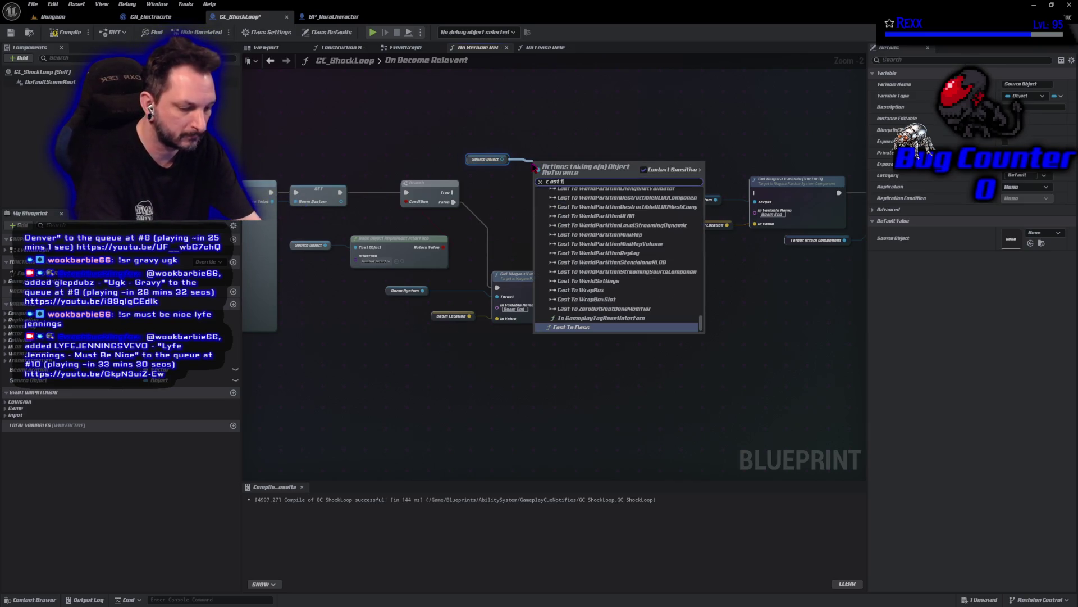
key(Return)
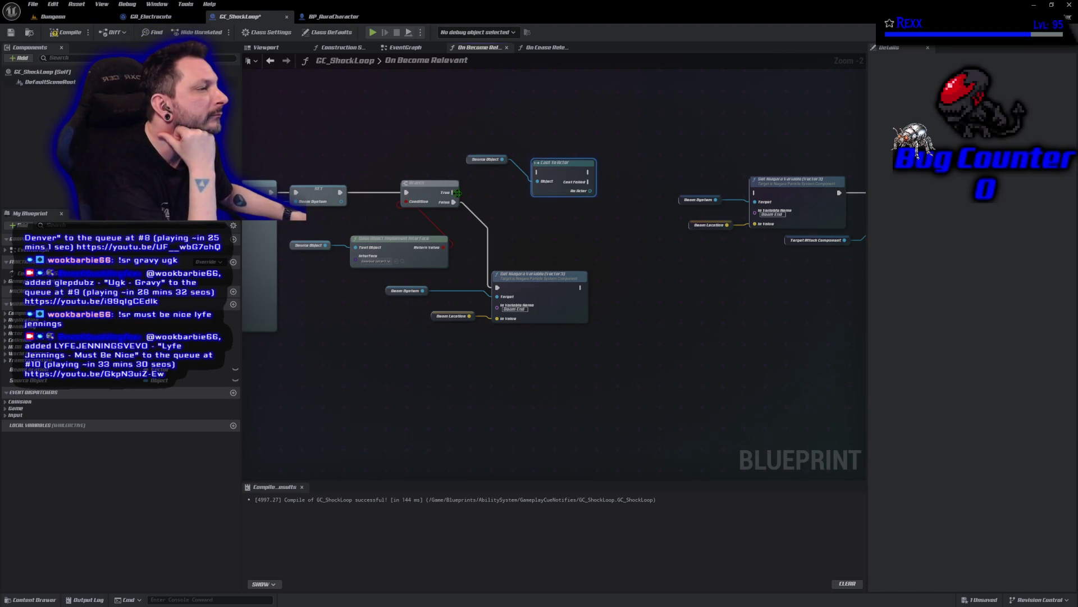
- Run the Branch's True path into Cast To Actor, tuck the Source Object getter below, then compile and save
mouse_move(452, 192)
mouse_down()
mouse_move(517, 187)
mouse_move(544, 170)
mouse_up()
drag(472, 165, 477, 198)
key(F7)
key(ctrl+s)
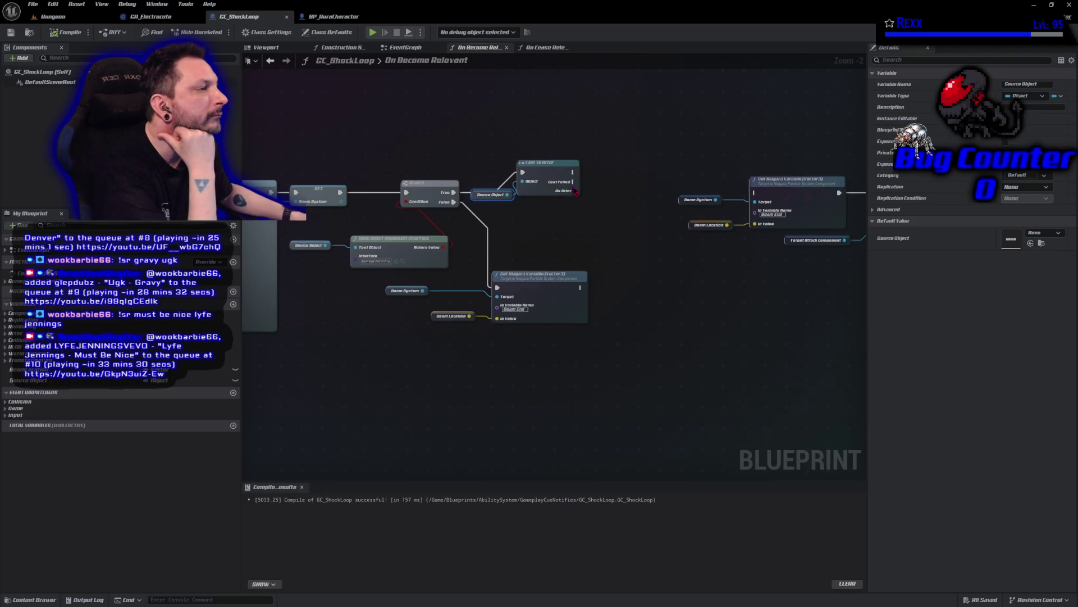
- Add a Get Actor Location node fed by the cast's As Actor output and select the lower Niagara nodes
drag(576, 192, 585, 193)
text(get )
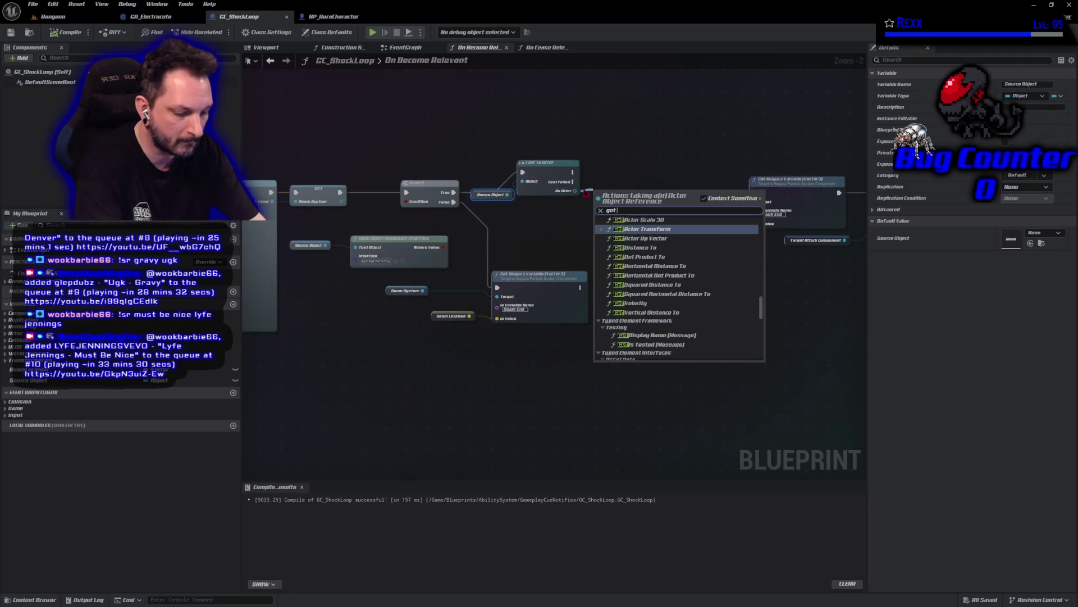
text(actor location)
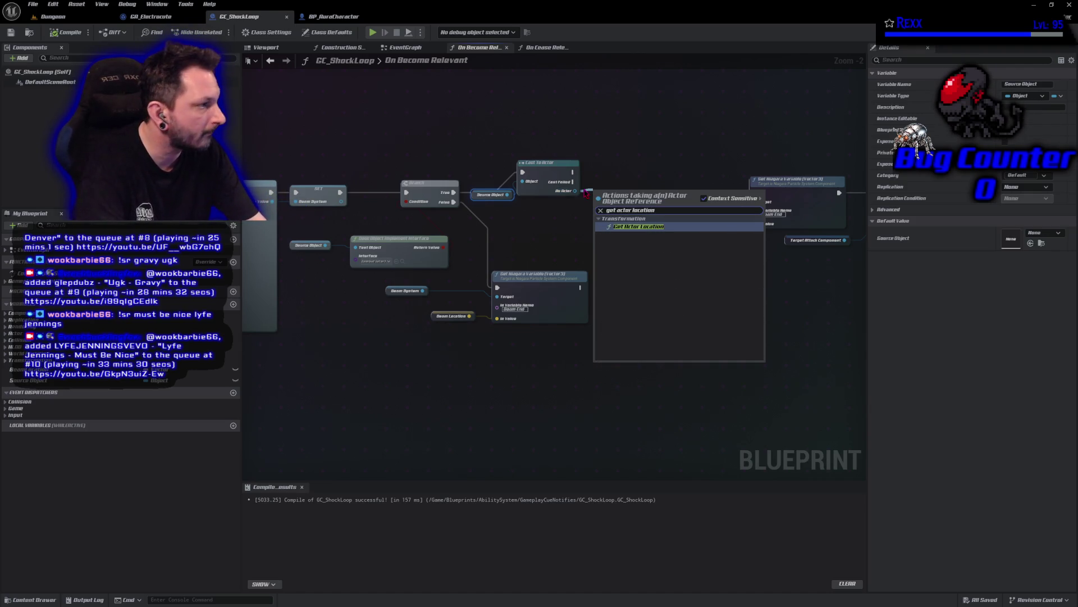
key(Return)
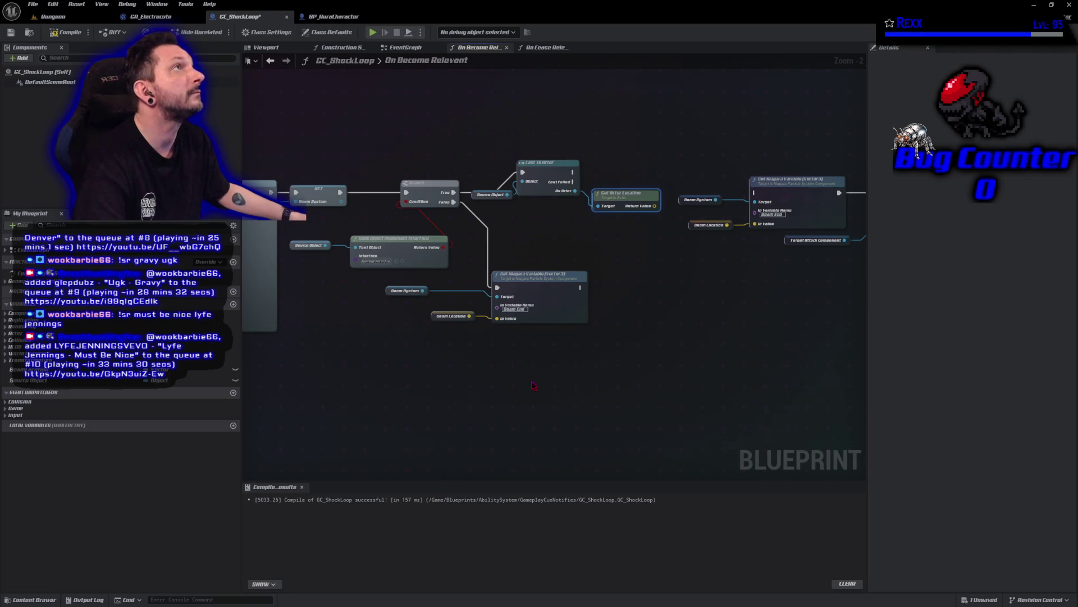
mouse_move(534, 378)
mouse_down()
mouse_move(444, 326)
mouse_move(409, 291)
mouse_up()
mouse_move(679, 309)
mouse_down()
mouse_move(514, 304)
mouse_move(598, 305)
mouse_up()
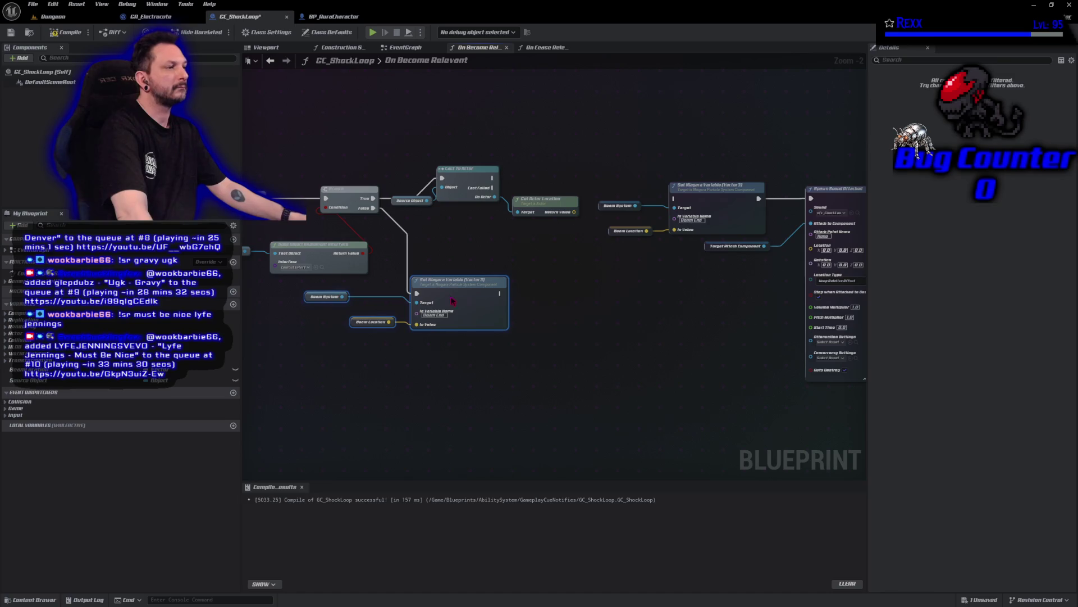
- Shift the right-hand nodes aside and duplicate the Beam System getter and Set Niagara Variable (Vector3) nodes
scroll(679, 317, down, 3)
drag(504, 173, 723, 355)
drag(637, 294, 809, 309)
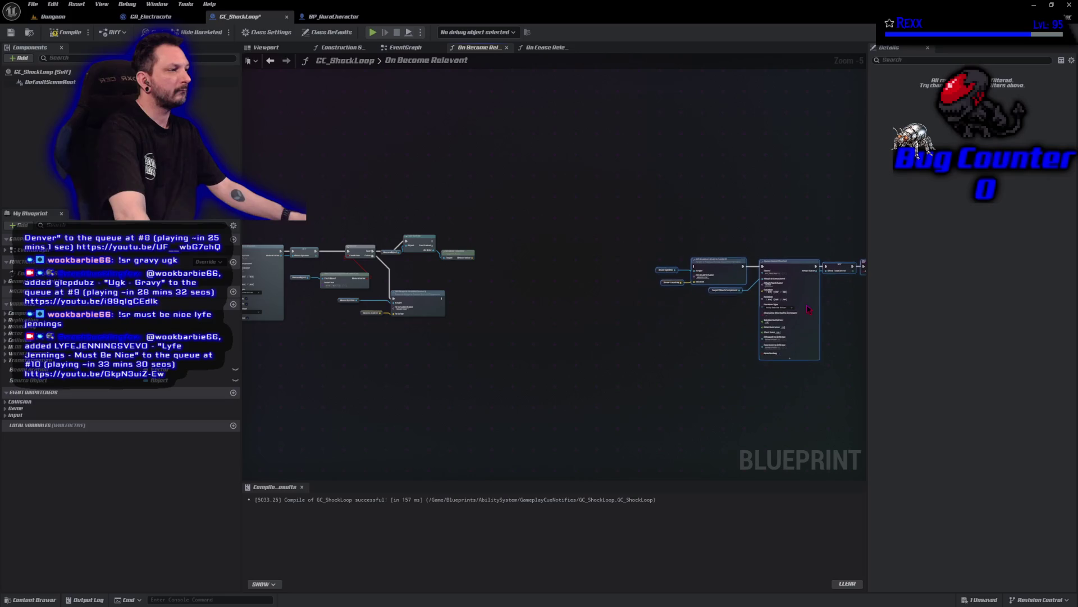
scroll(337, 253, up, 3)
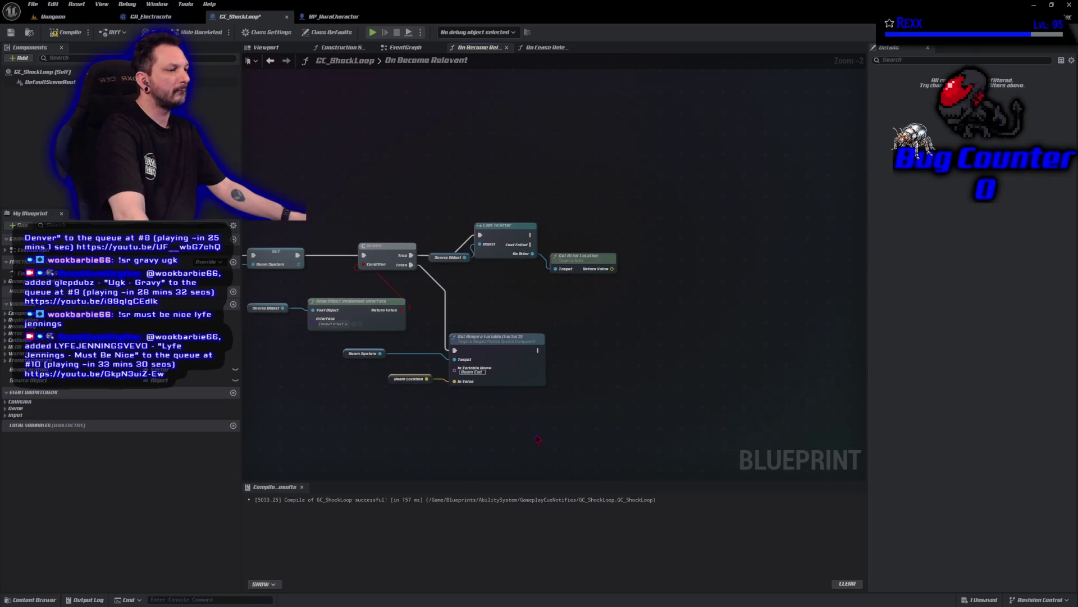
drag(378, 340, 553, 368)
key(ctrl+c)
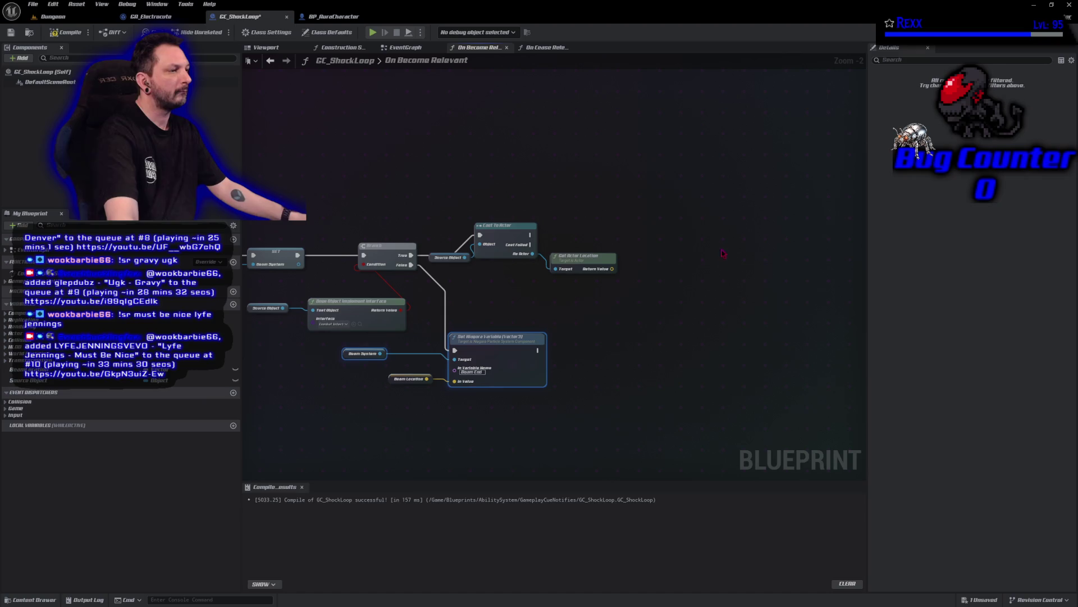
key(ctrl+v)
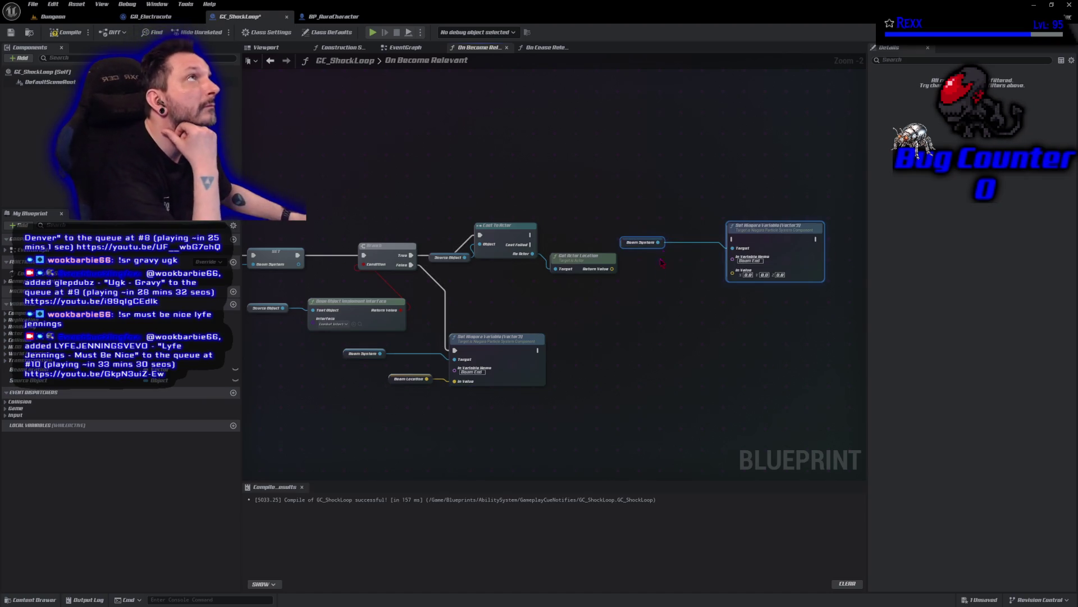
- Feed Get Actor Location into the copy's In Value, run the cast into it, then compile and save
mouse_move(612, 268)
mouse_down()
mouse_move(721, 284)
mouse_move(690, 297)
mouse_move(742, 285)
mouse_move(733, 272)
mouse_up()
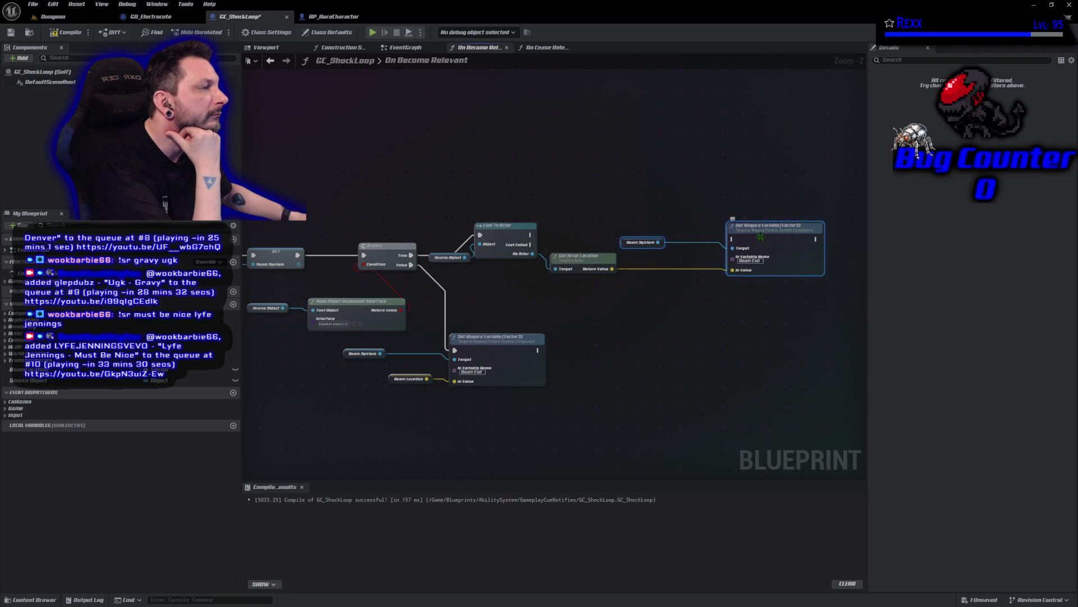
drag(773, 235, 710, 237)
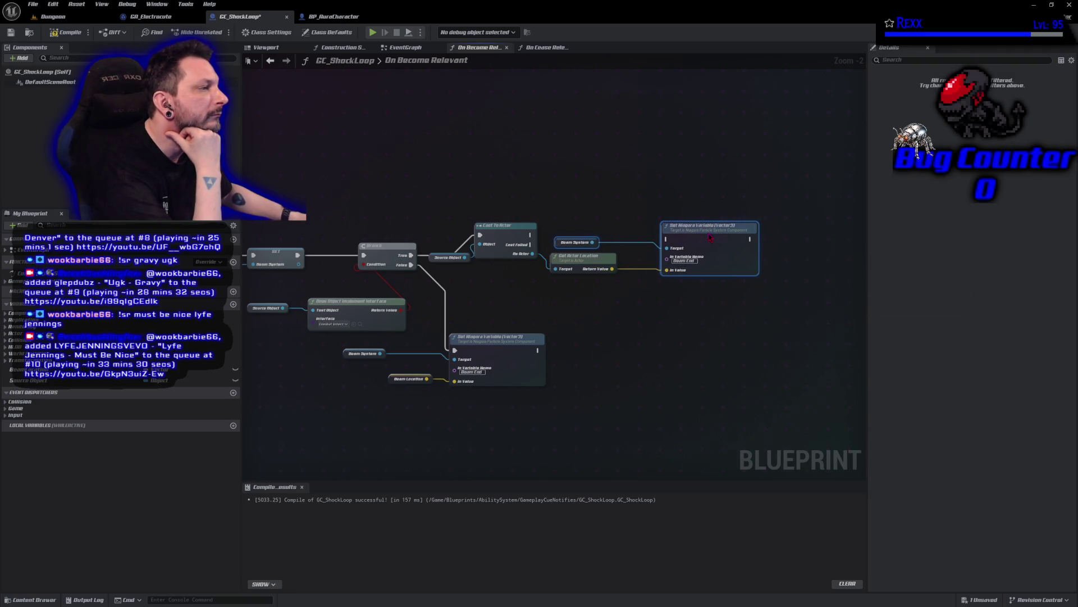
drag(584, 242, 600, 243)
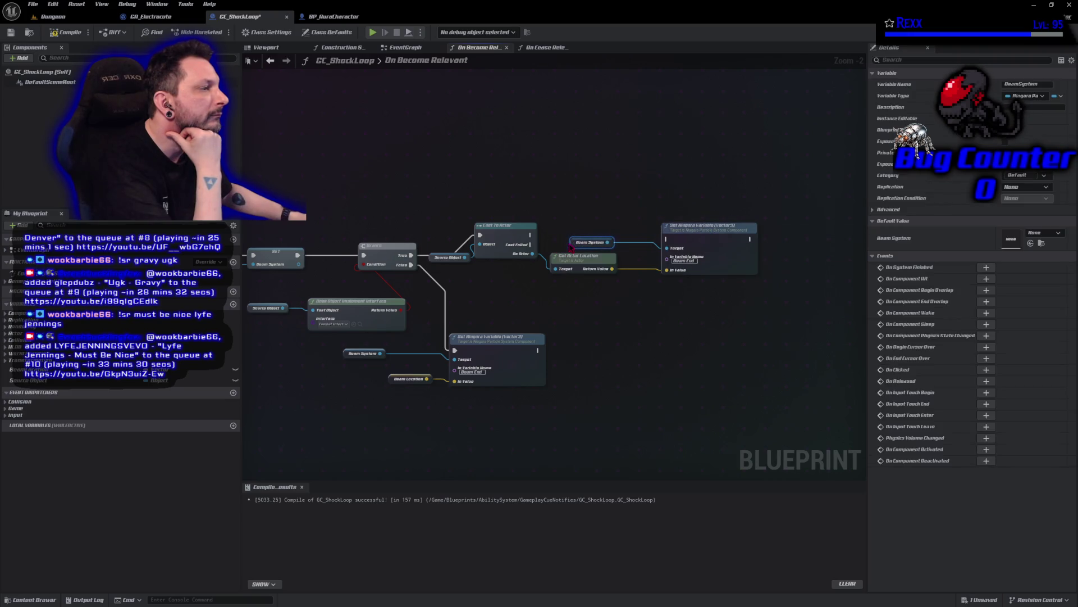
click(683, 237)
drag(712, 233, 680, 237)
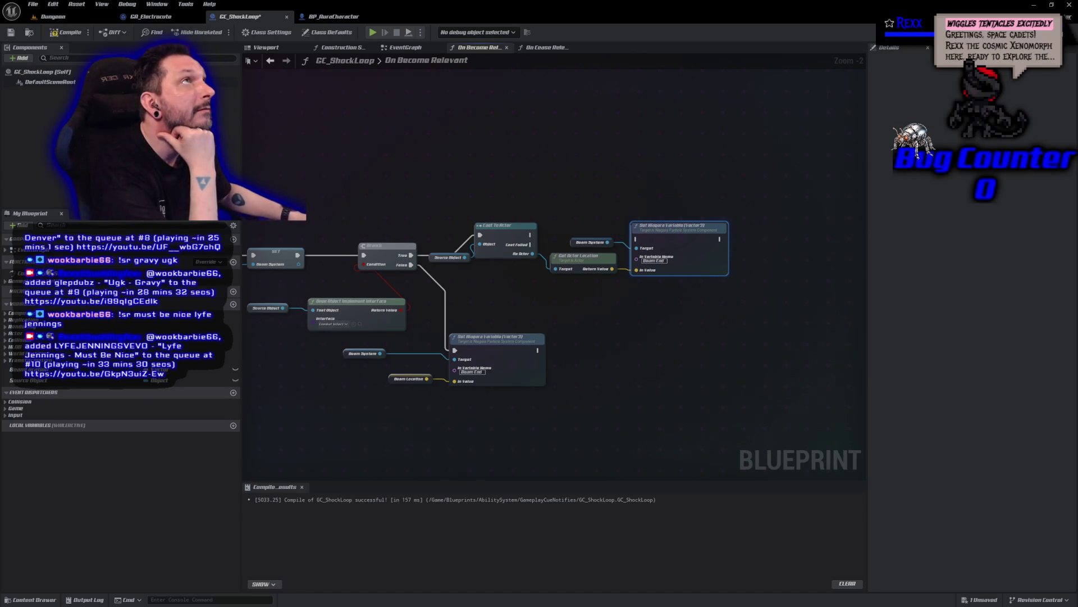
drag(530, 235, 661, 232)
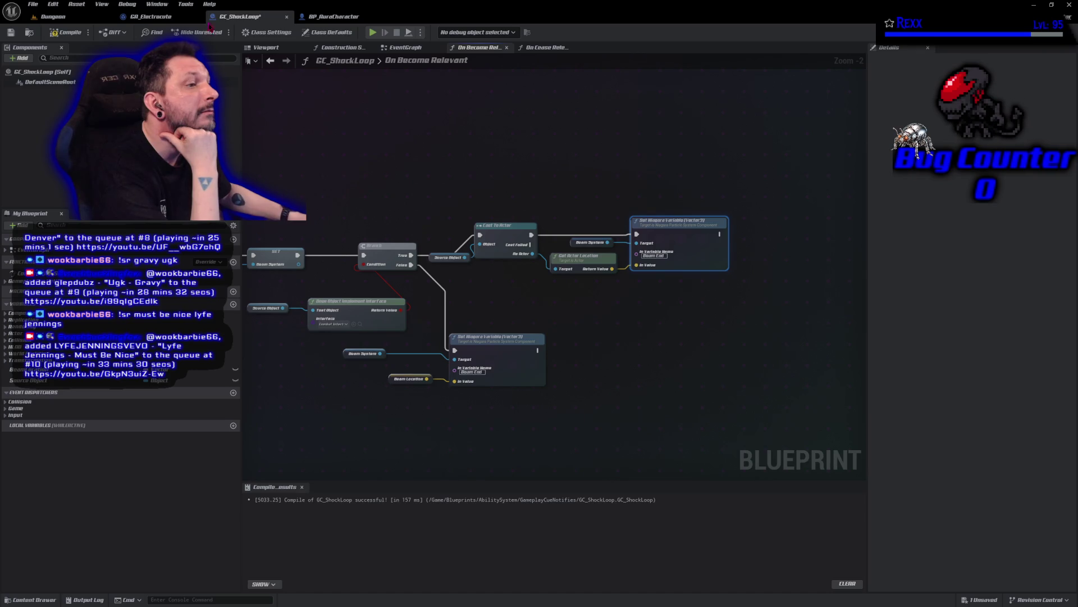
click(71, 34)
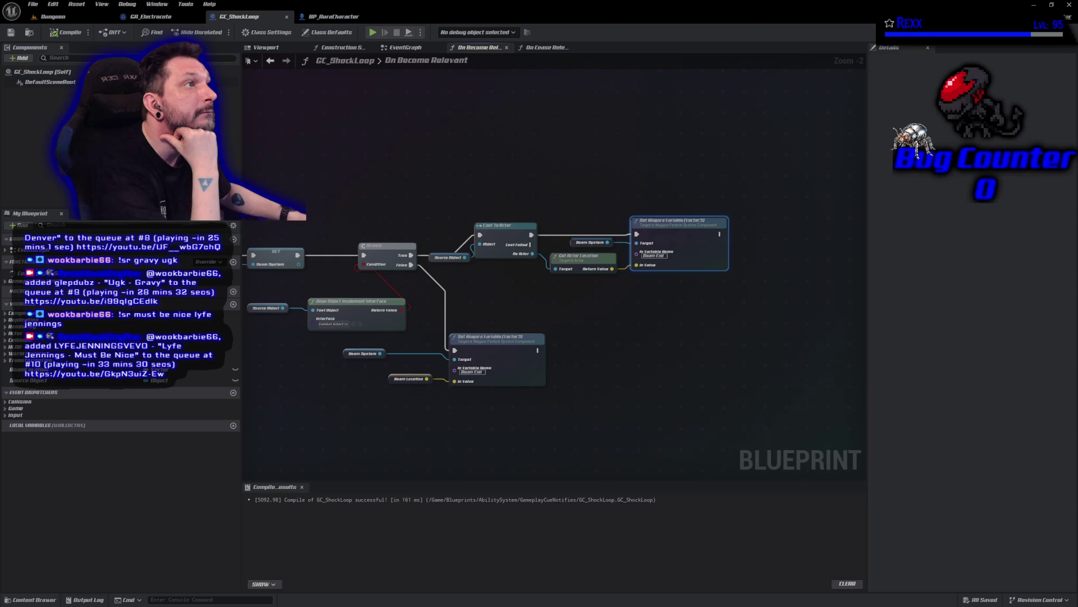
mouse_move(757, 342)
mouse_down()
mouse_move(643, 313)
mouse_move(507, 300)
mouse_up()
scroll(507, 301, down, 2)
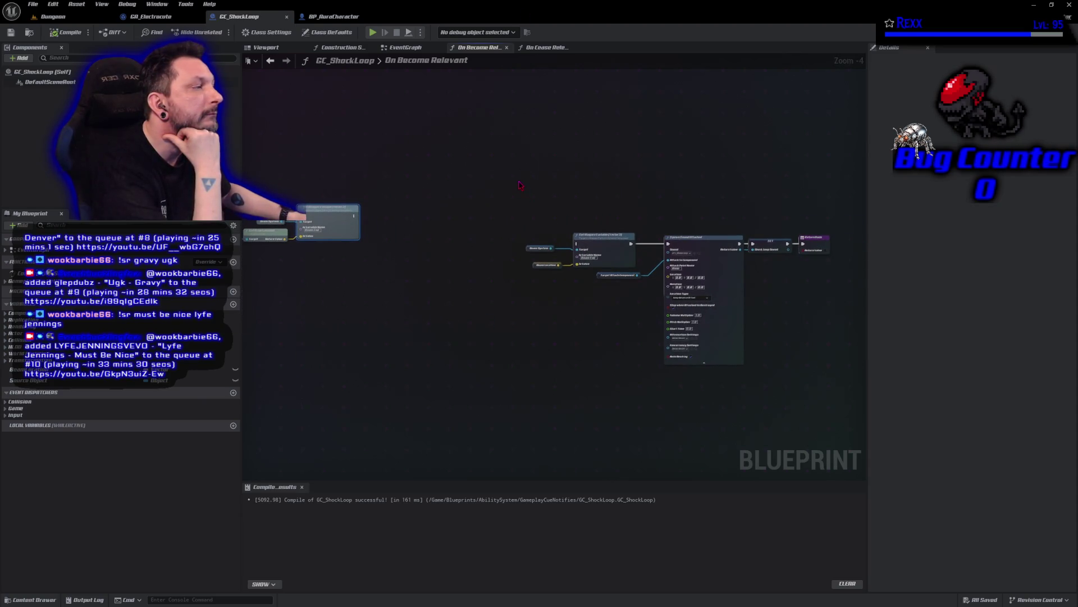
drag(498, 173, 603, 264)
key(Delete)
mouse_move(578, 206)
mouse_down()
mouse_move(794, 371)
mouse_move(758, 354)
mouse_up()
drag(726, 286, 558, 246)
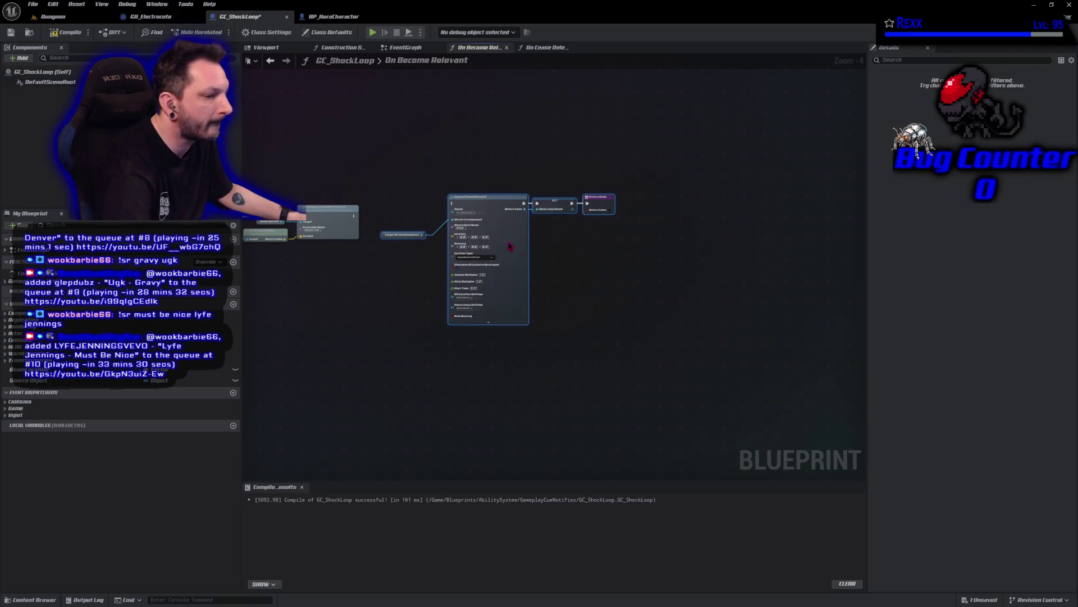
key(ctrl+z)
key(ctrl+z)
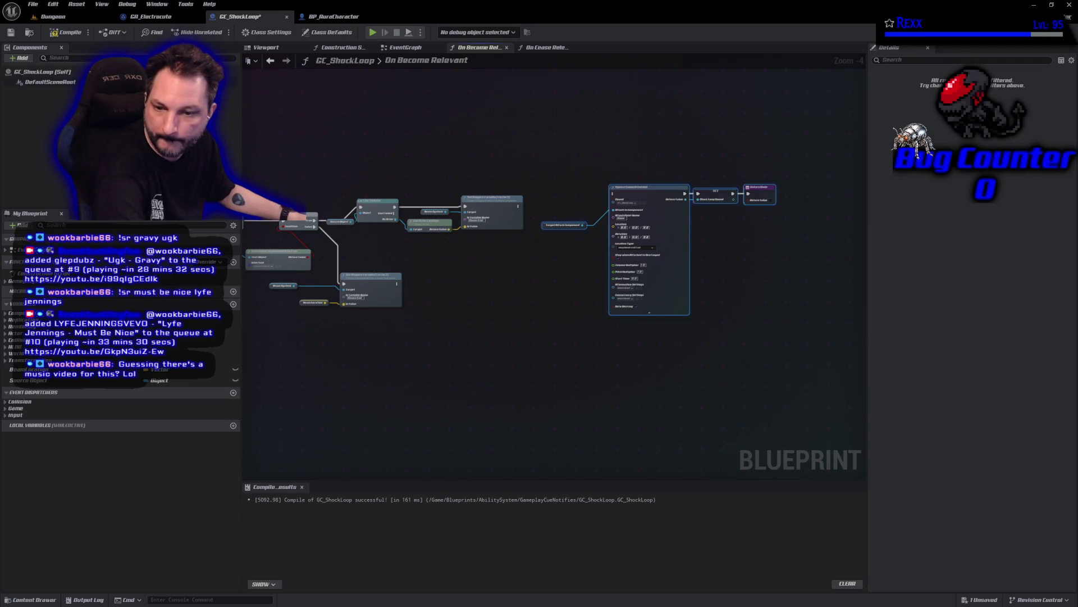
mouse_move(0, 365)
mouse_down()
mouse_move(253, 335)
mouse_move(538, 73)
mouse_up()
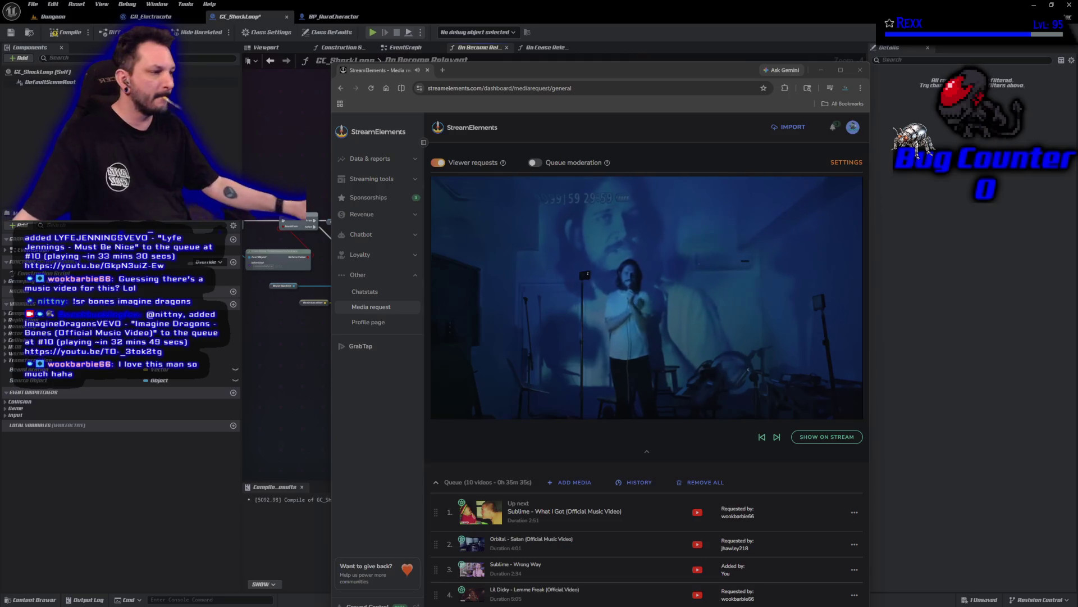
mouse_move(493, 324)
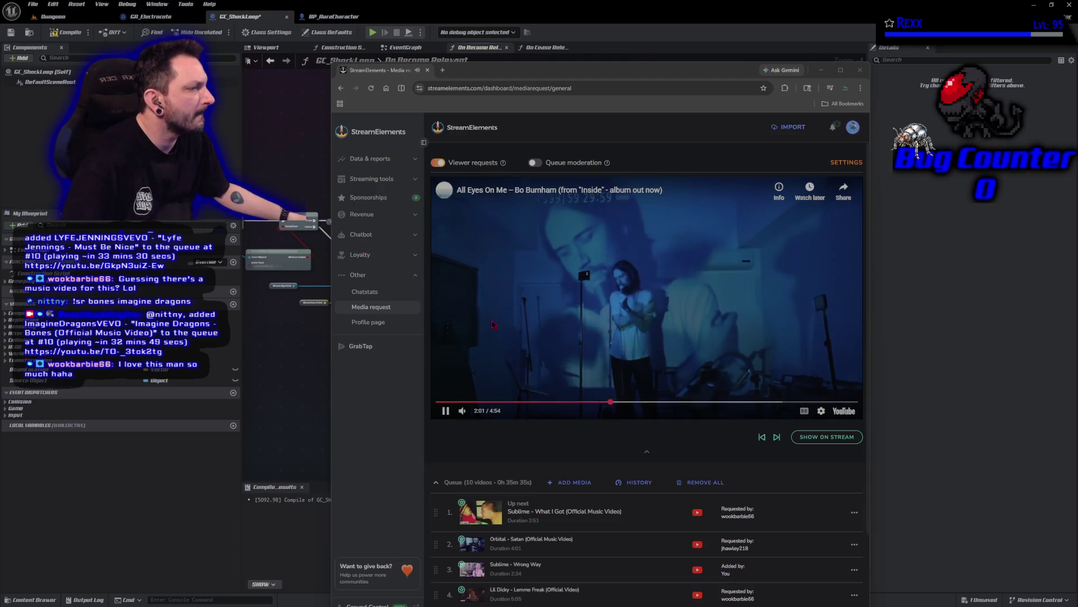
click(821, 70)
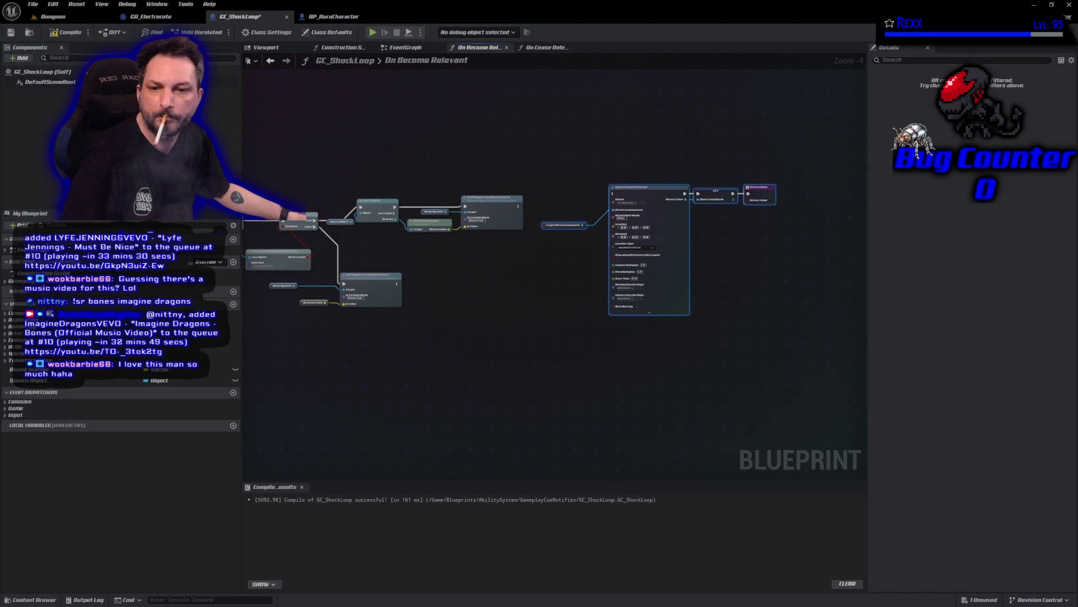
- Wire the lower Set node's execution into Spawn Sound Attached, then compile and save GC_ShockLoop
click(488, 326)
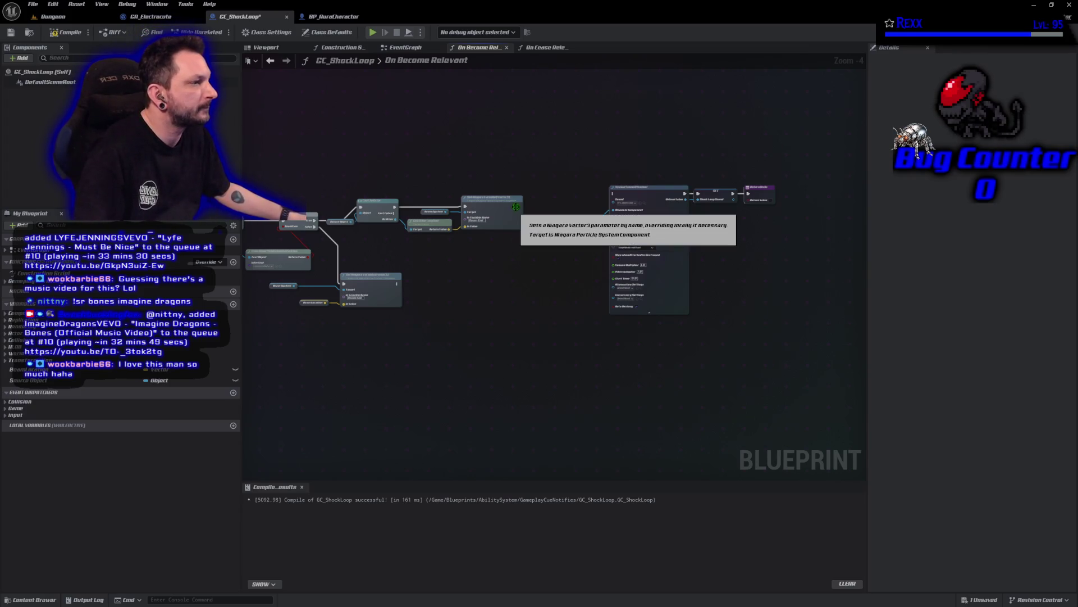
mouse_move(517, 206)
mouse_down()
mouse_move(592, 212)
mouse_move(614, 196)
mouse_up()
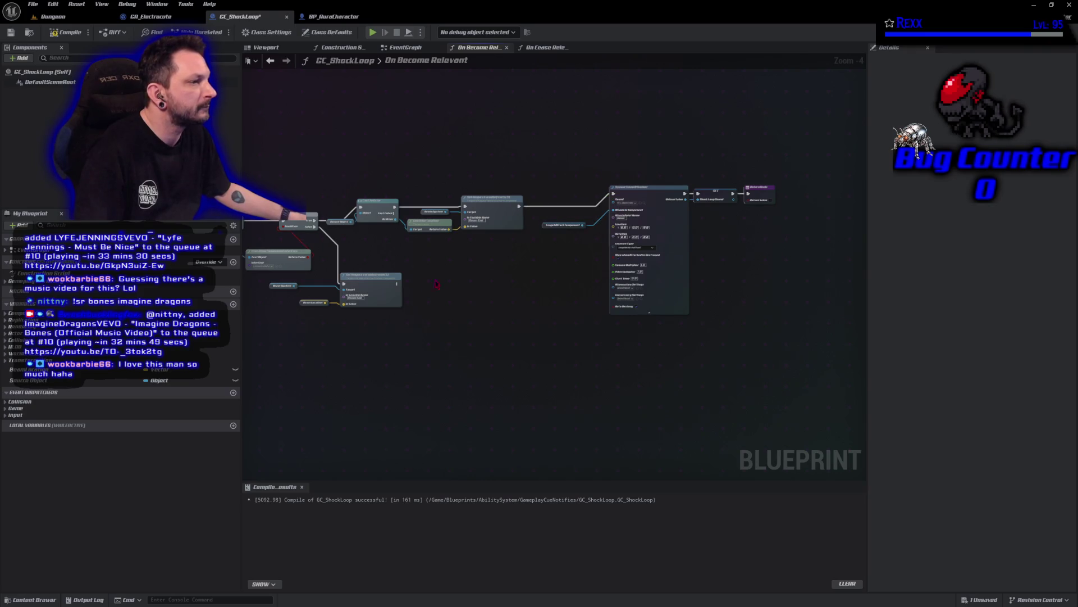
mouse_move(397, 284)
mouse_down()
mouse_move(570, 257)
mouse_move(616, 200)
mouse_up()
click(66, 32)
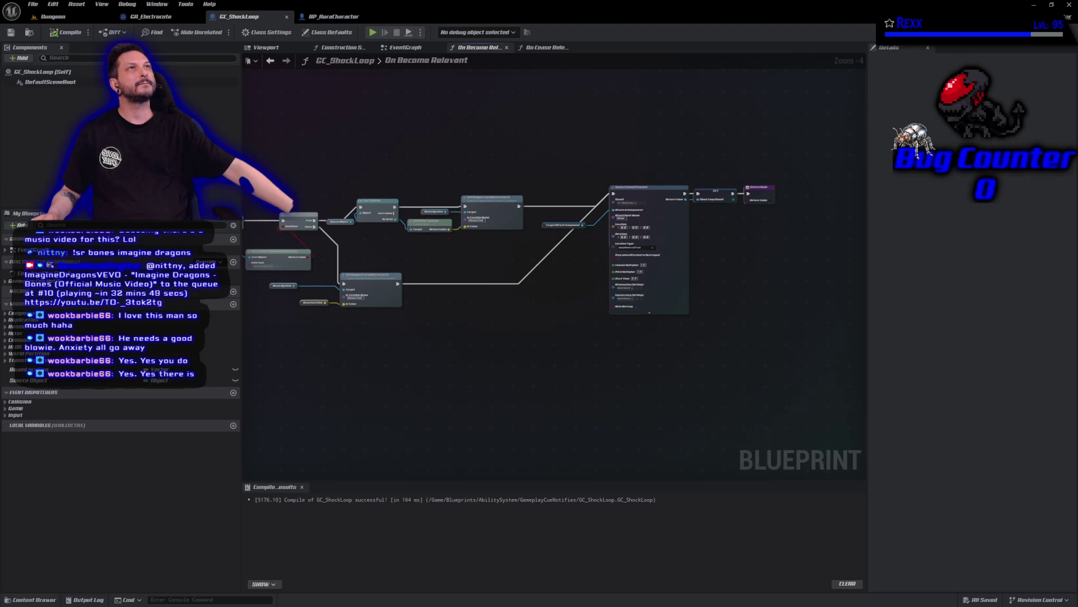
- Play the Dungeon level, walk forward casting lightning beams at the goblins, then stop the session
click(51, 17)
click(213, 31)
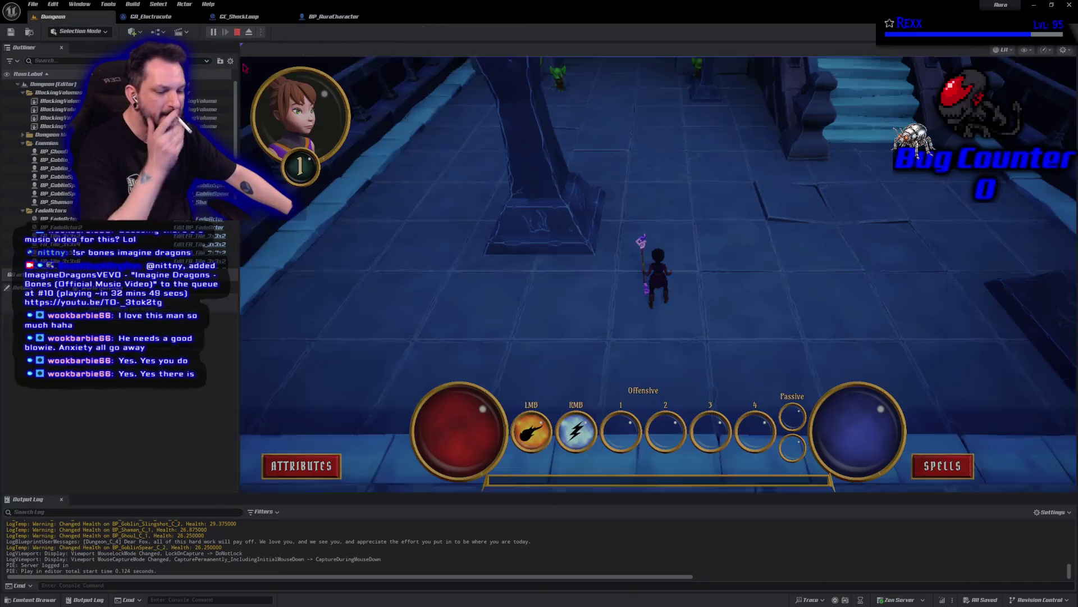
key(w)
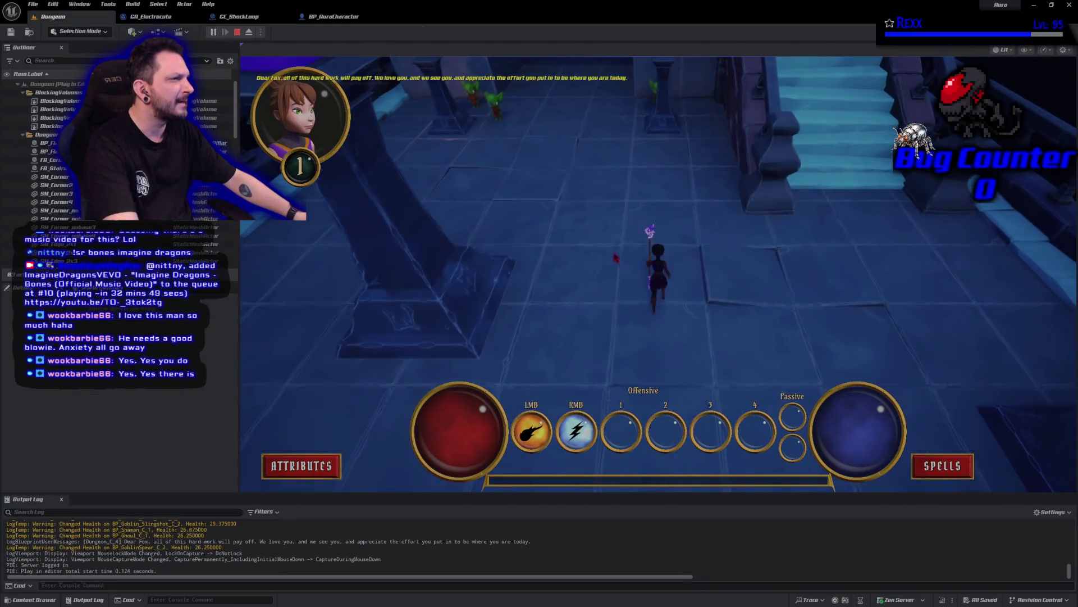
right_click(579, 219)
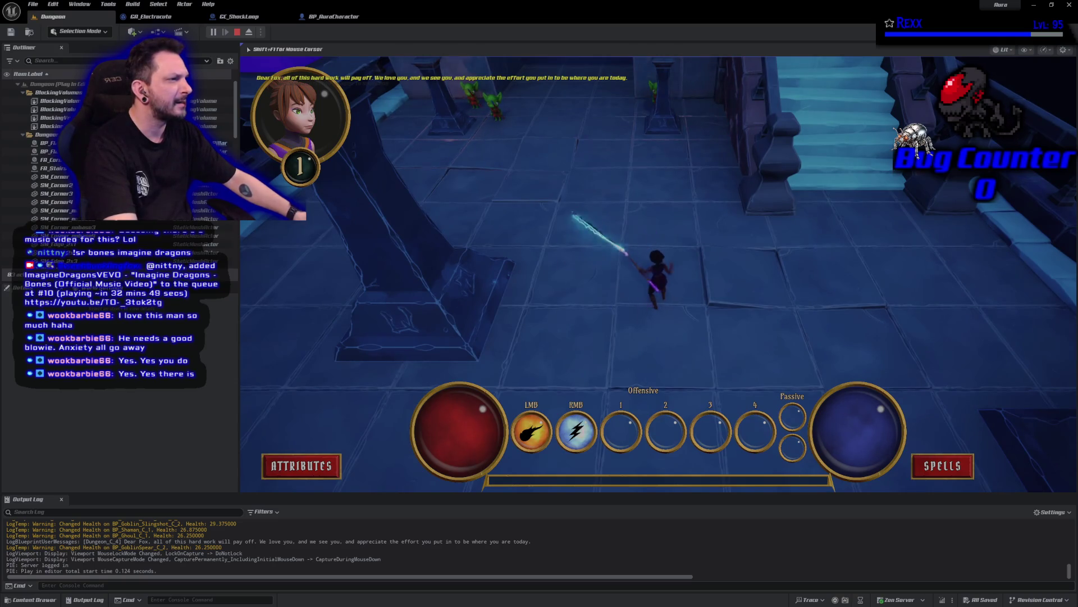
right_click(735, 265)
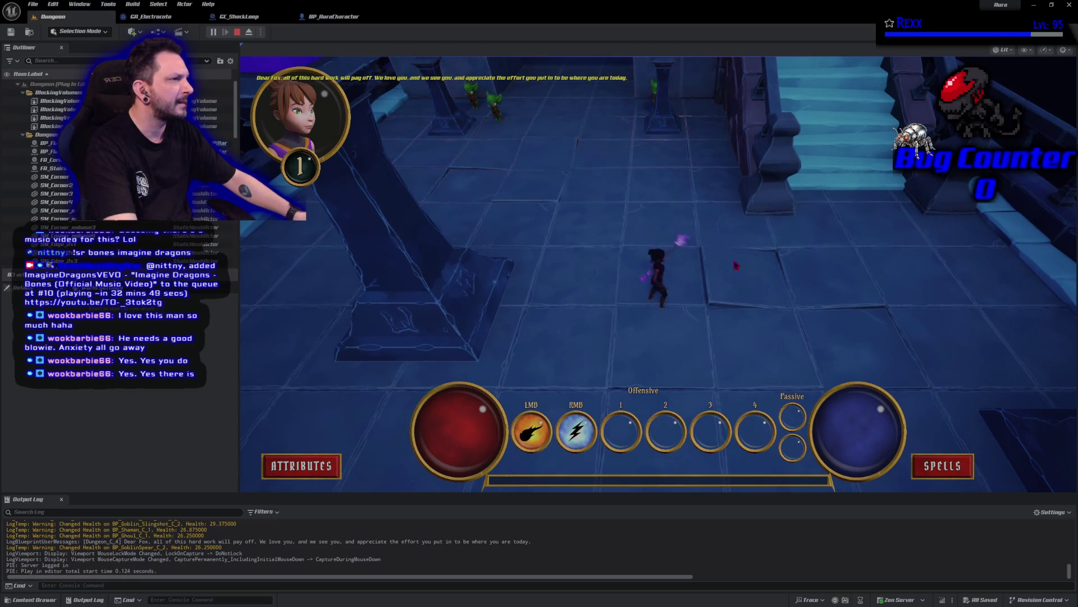
right_click(493, 109)
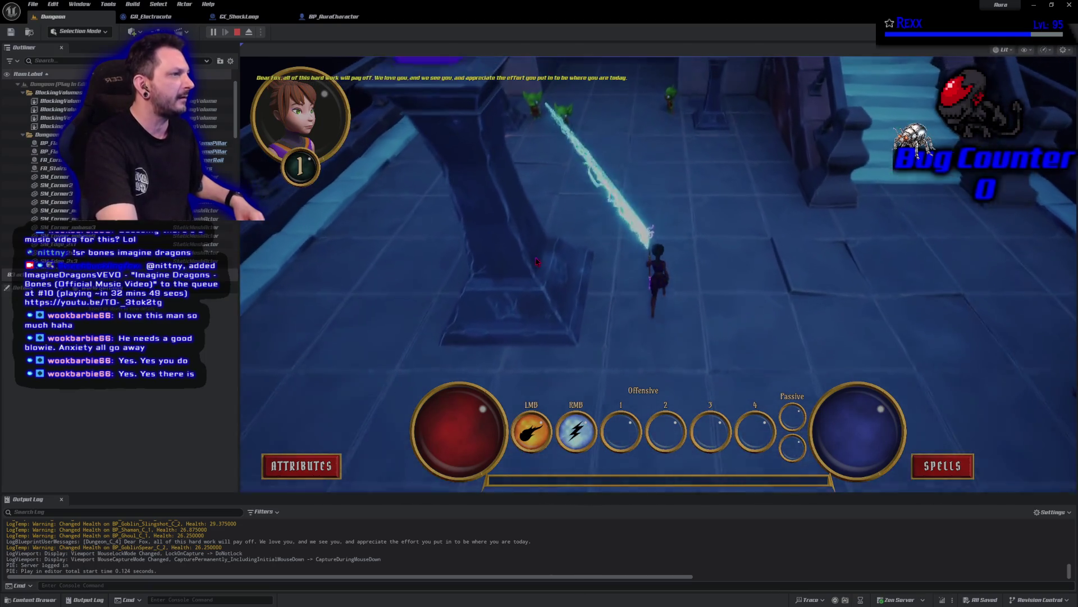
key(Escape)
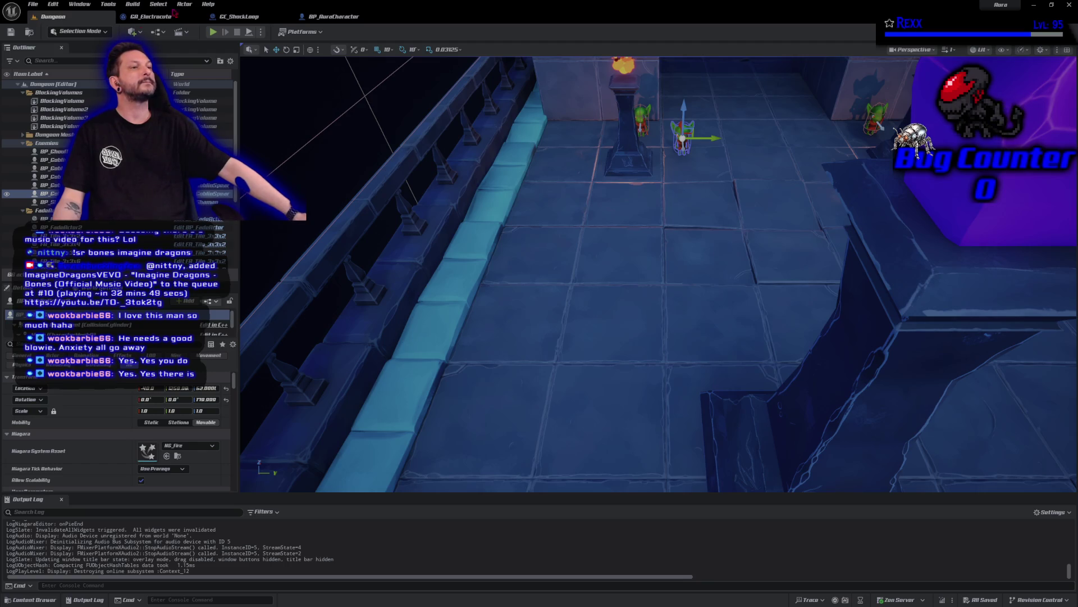
- In GA_Electrocute, pull a wire from the Is Mouse Hit Actor an Enemy? check's Return Value
click(151, 17)
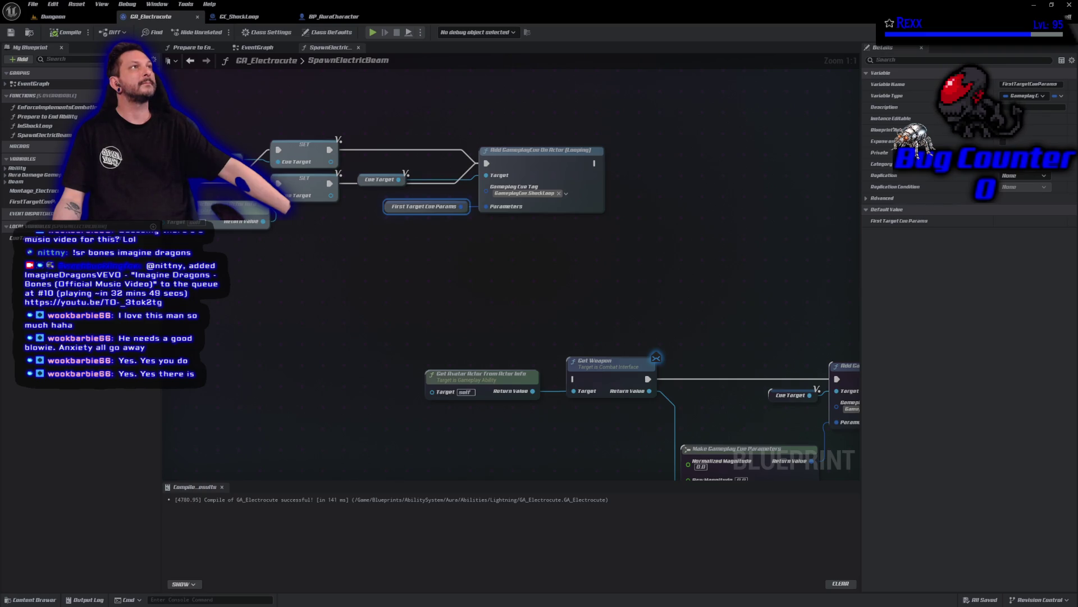
mouse_move(251, 360)
mouse_down()
mouse_move(301, 277)
mouse_move(392, 378)
mouse_move(664, 339)
mouse_move(668, 380)
mouse_up()
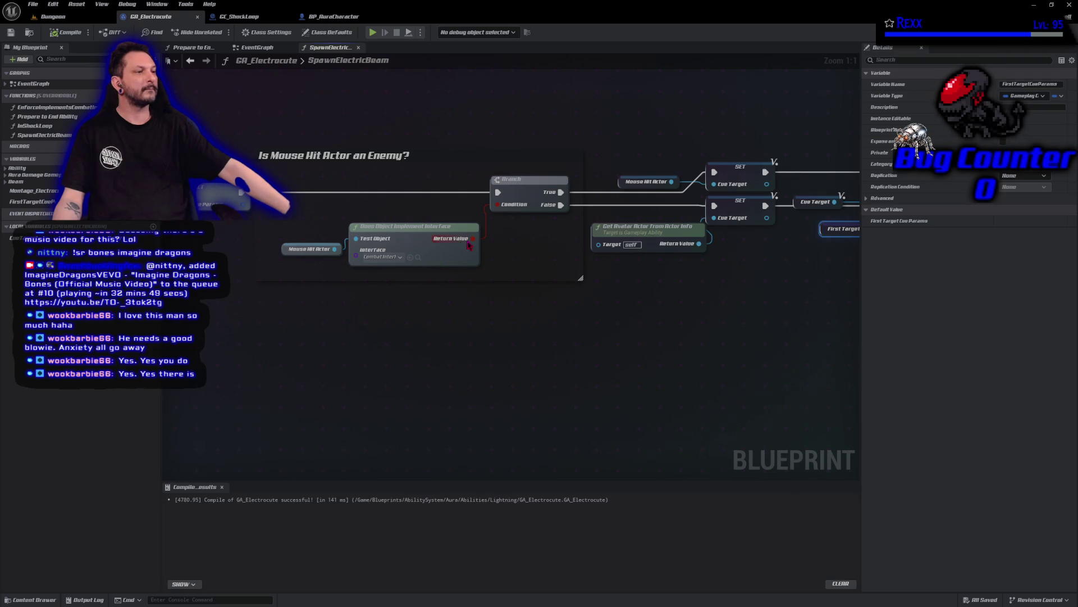
drag(468, 242, 505, 257)
- Promote the interface check's Return Value to a Boolean named ImplementsInterface and wire its SET before the Branch
click(538, 286)
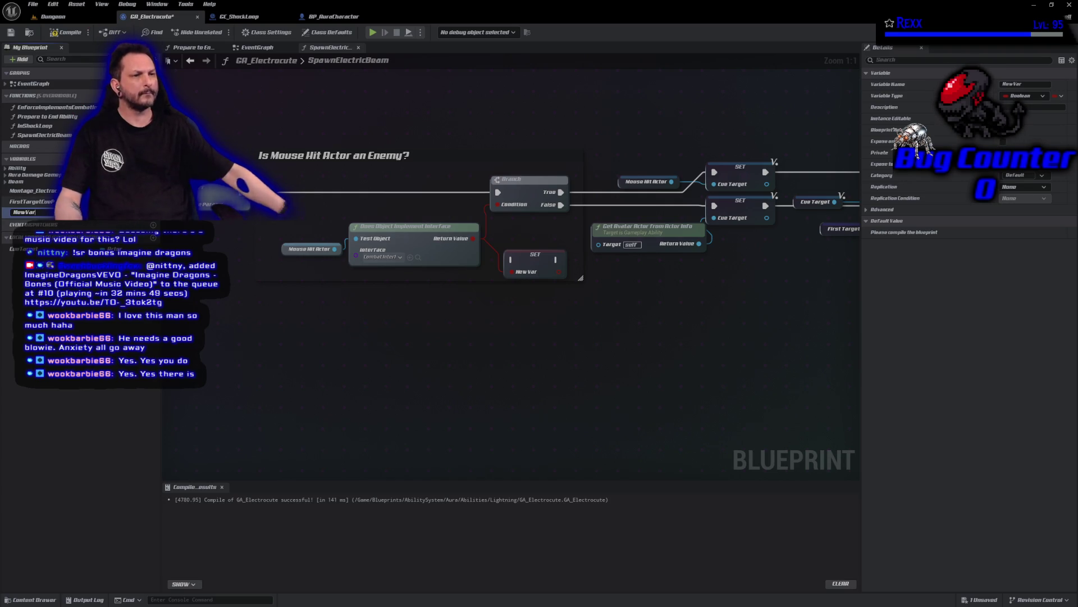
text(ImplementsInterface)
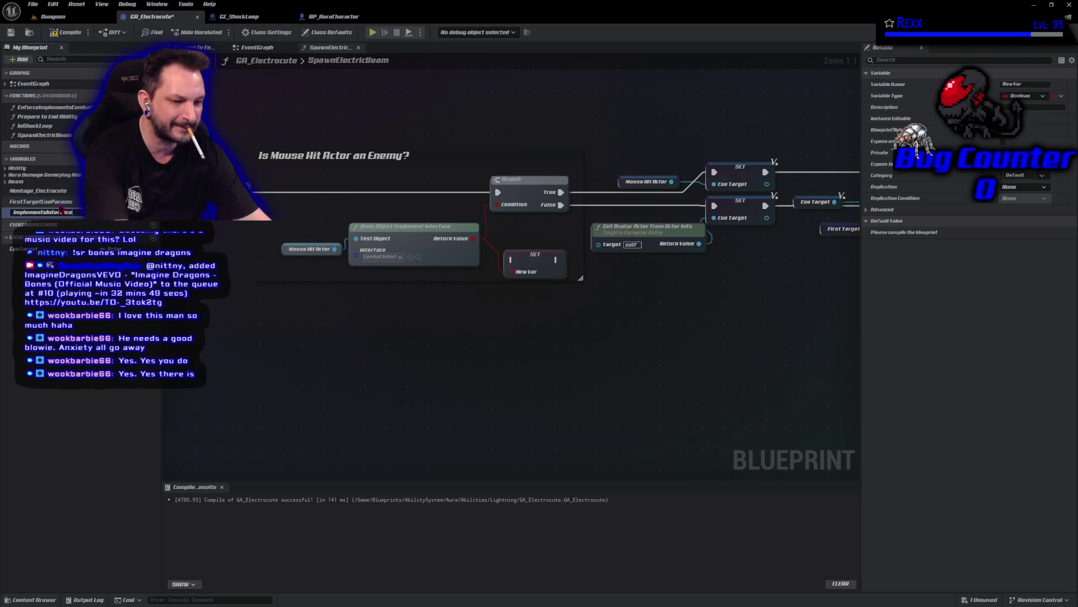
key(Return)
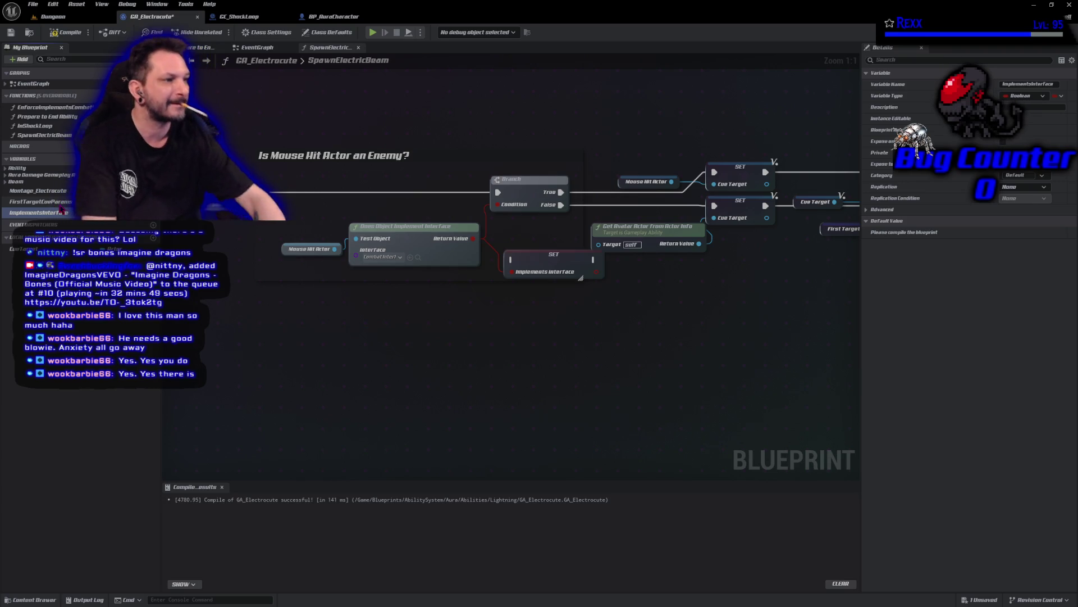
mouse_move(64, 213)
mouse_down()
mouse_move(235, 179)
mouse_move(235, 189)
mouse_move(264, 199)
mouse_move(511, 259)
mouse_up()
drag(593, 259, 497, 192)
- Rearrange the nodes, feed the stored Boolean into the Branch condition, and compile and save
scroll(528, 378, down, 3)
drag(529, 378, 339, 366)
drag(355, 167, 633, 317)
drag(536, 241, 681, 241)
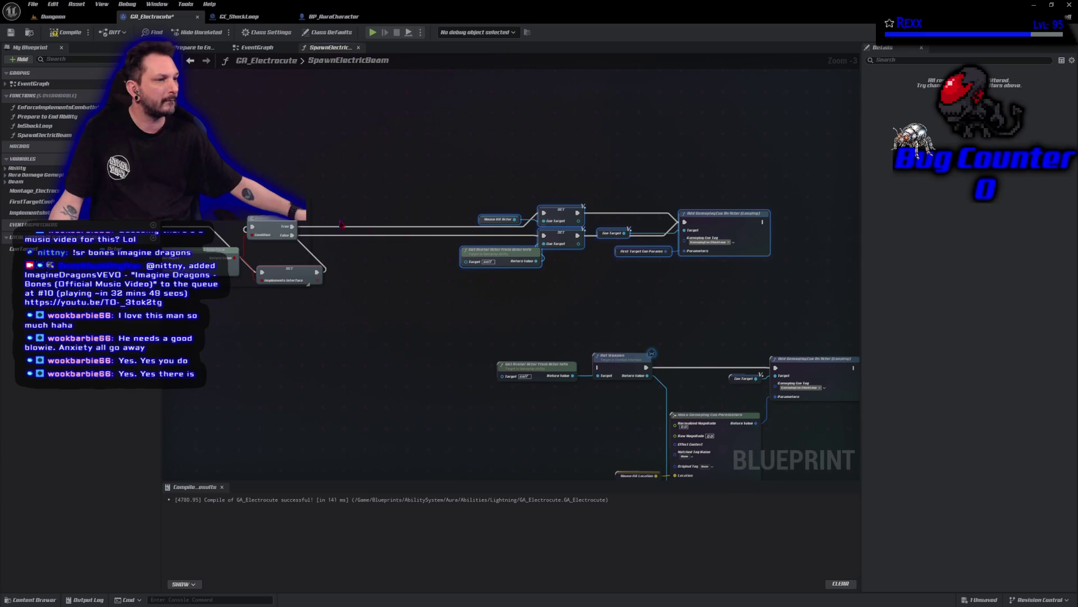
drag(263, 220, 356, 224)
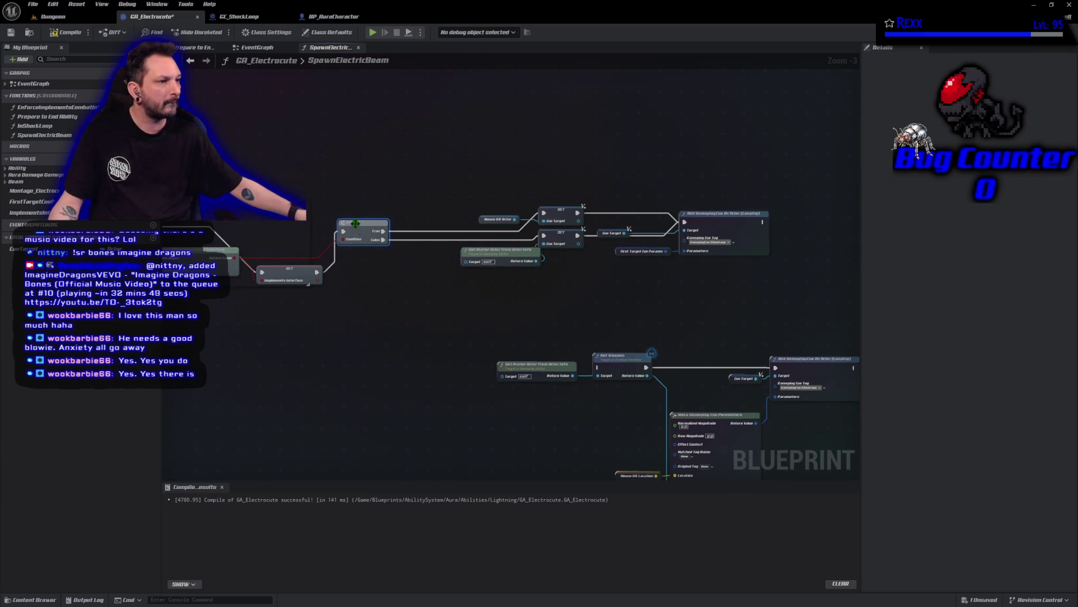
mouse_move(262, 280)
mouse_down()
mouse_move(280, 263)
mouse_move(270, 231)
mouse_up()
click(212, 354)
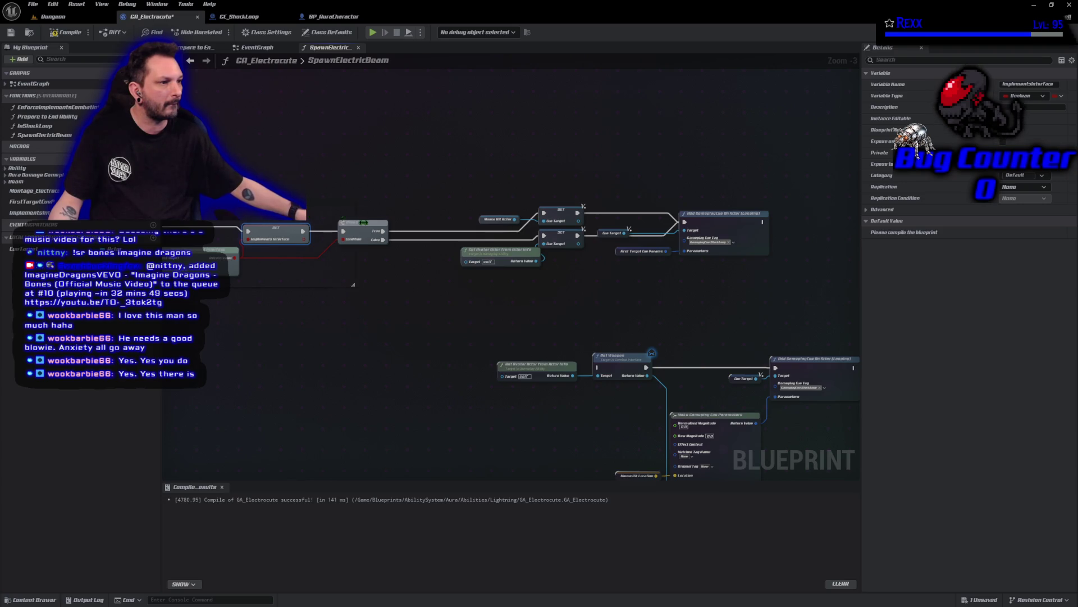
click(66, 32)
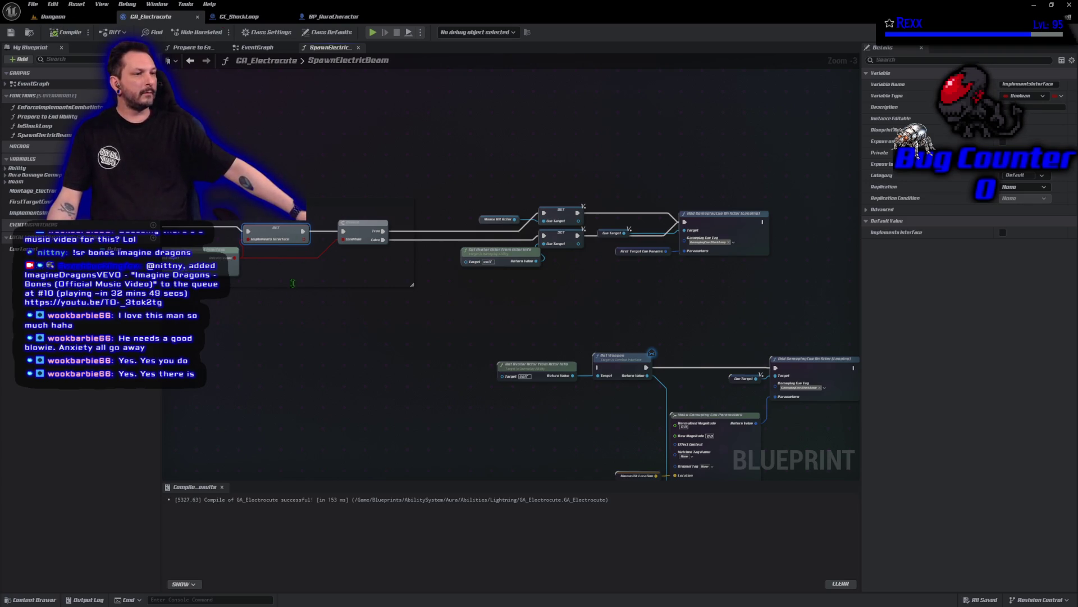
mouse_move(304, 239)
mouse_down()
mouse_move(455, 265)
mouse_move(514, 253)
mouse_move(349, 251)
mouse_move(343, 239)
mouse_up()
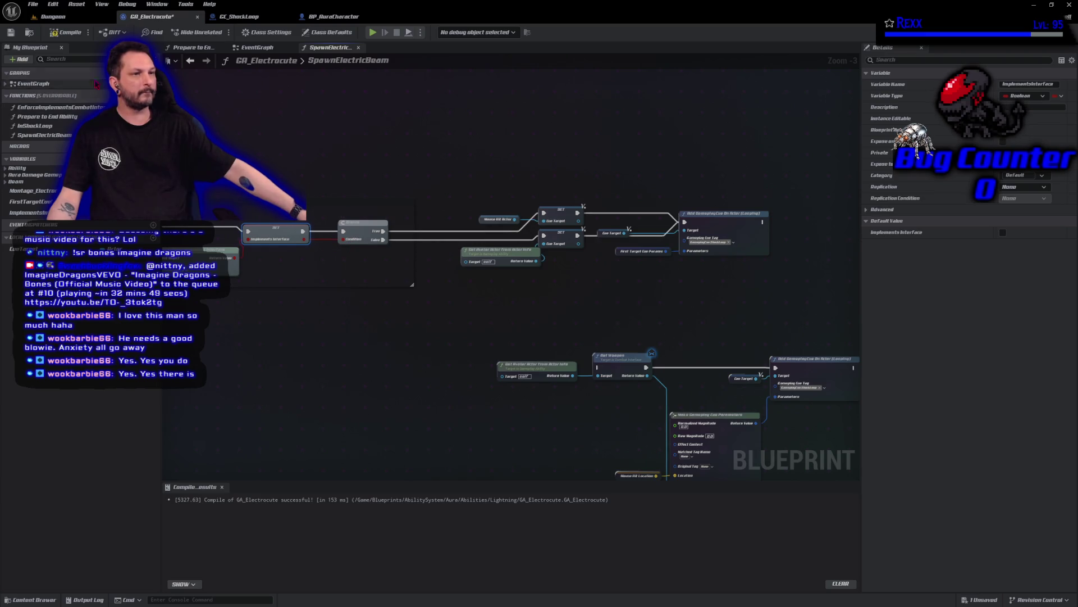
click(59, 35)
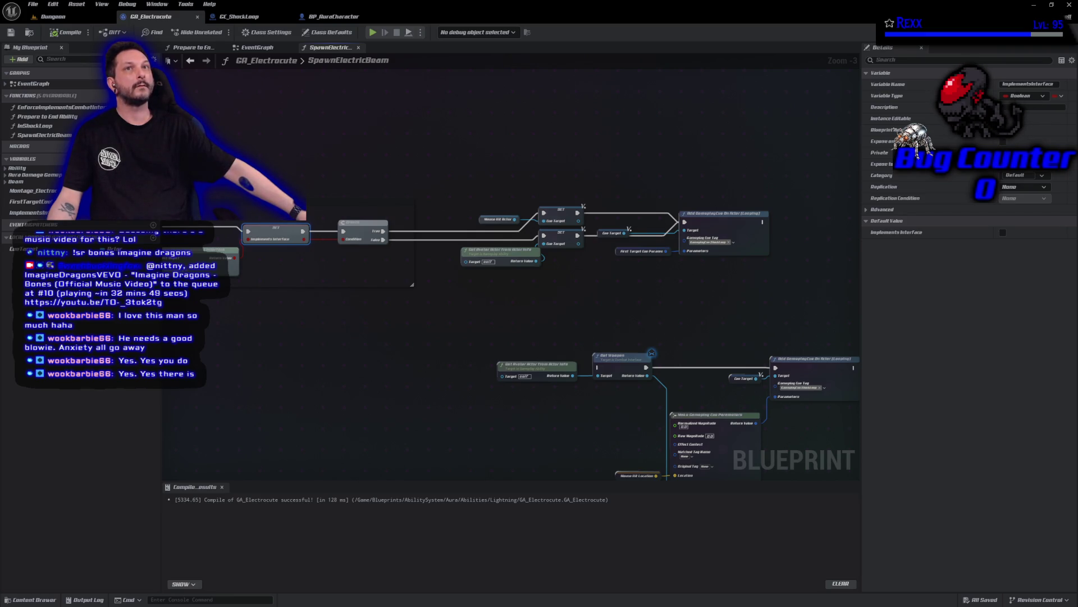
- Rename the variable to FirstTargetImplementsInterface, compile and save, and open Prepare to End Ability
click(22, 212)
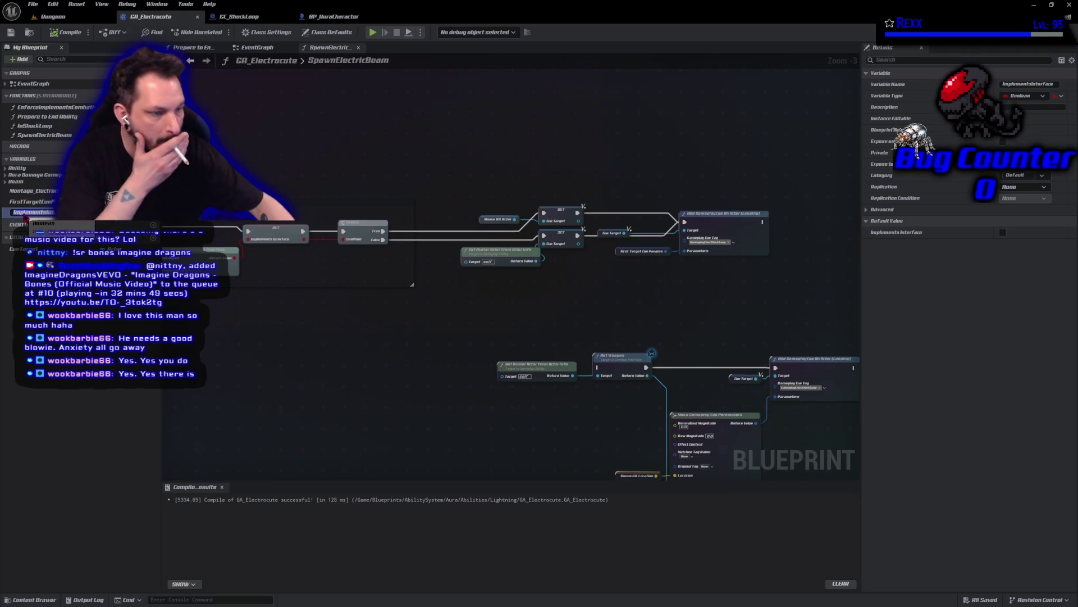
text(Fir)
text(stTarget)
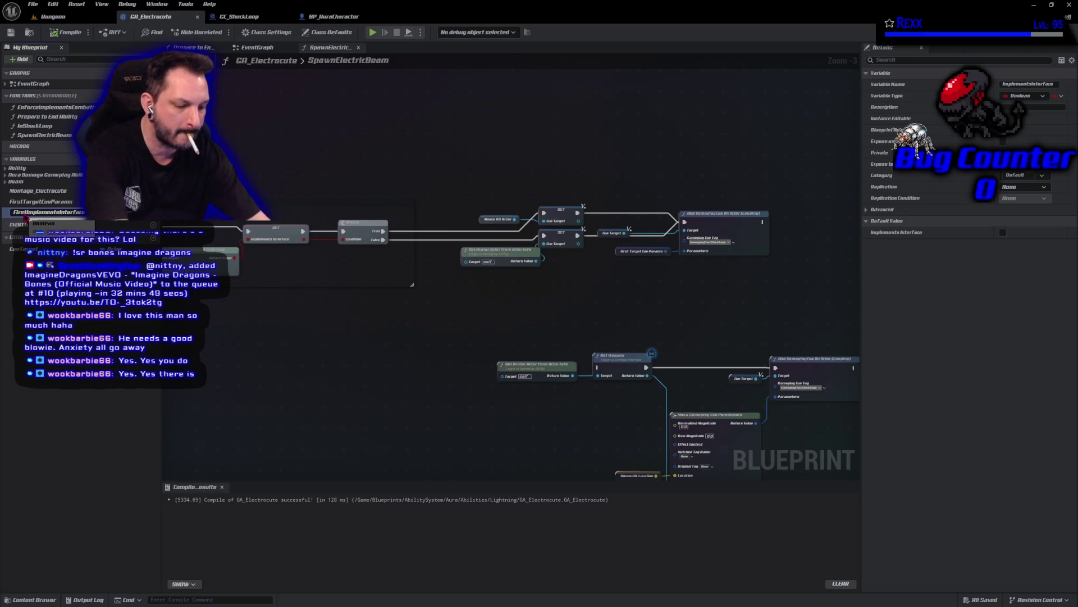
key(Return)
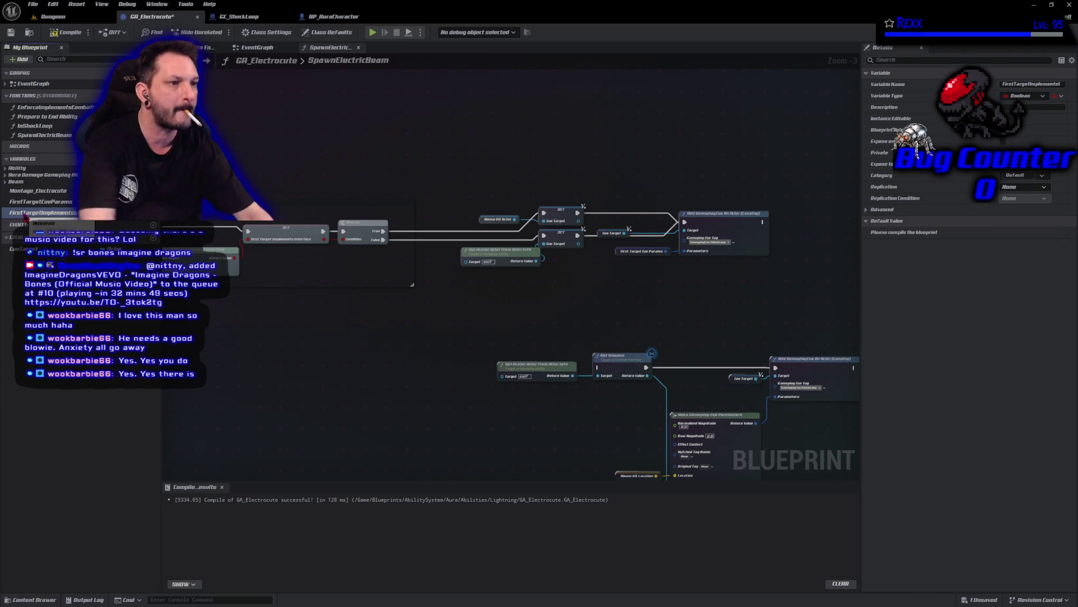
click(66, 32)
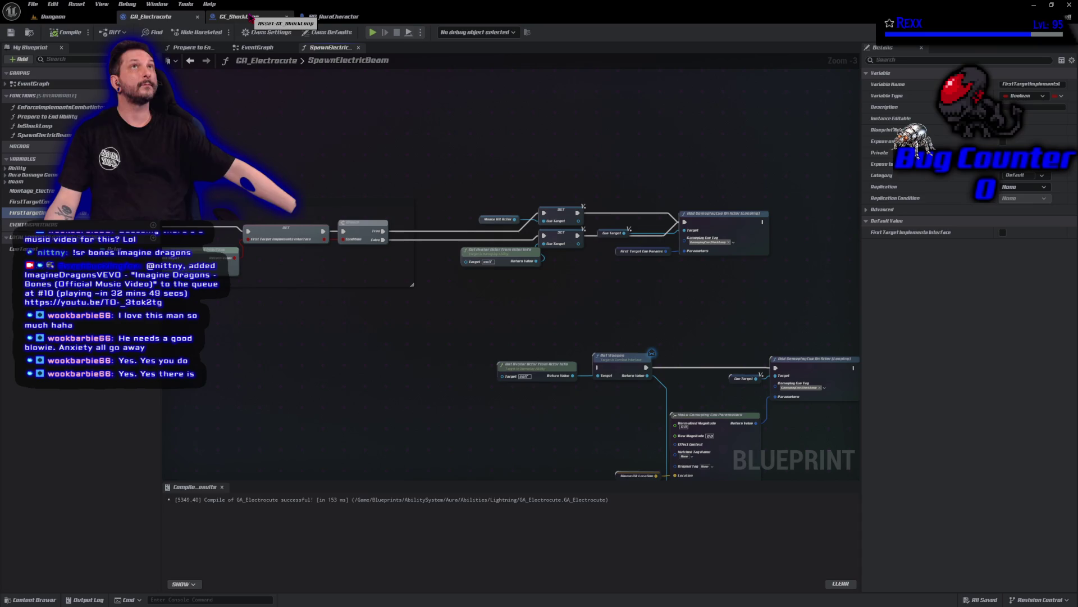
click(191, 47)
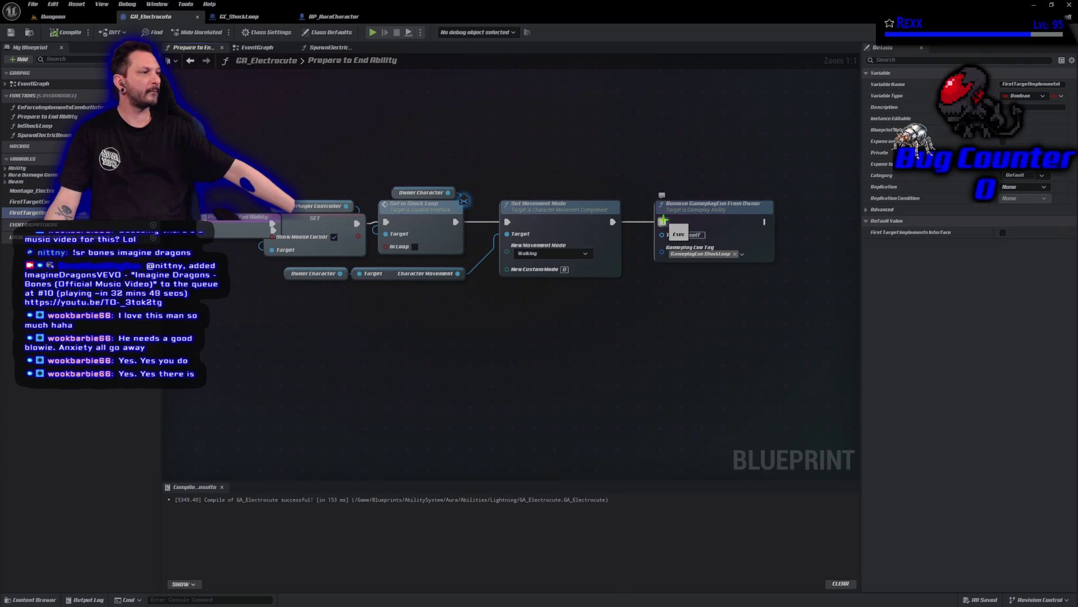
- Disconnect Remove GameplayCue From Owner from the execution flow and move it to the right
right_click(662, 221)
click(693, 239)
mouse_move(454, 230)
mouse_down()
mouse_move(618, 248)
mouse_move(738, 243)
mouse_up()
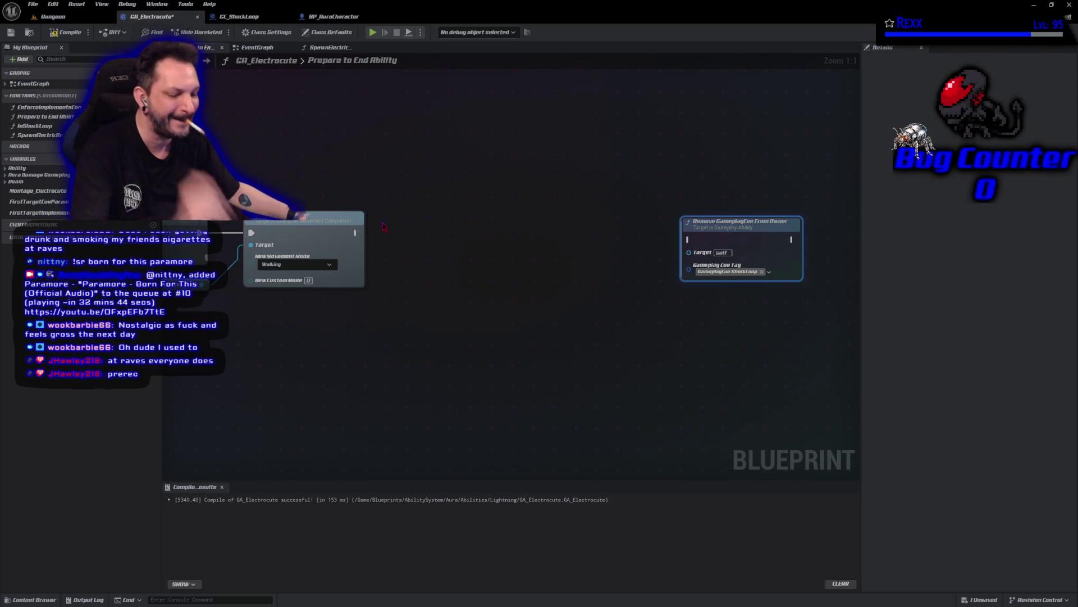
- Add a Branch after Set Movement Mode conditioned on FirstTargetImplementsInterface, then compile and save
click(452, 231)
click(453, 230)
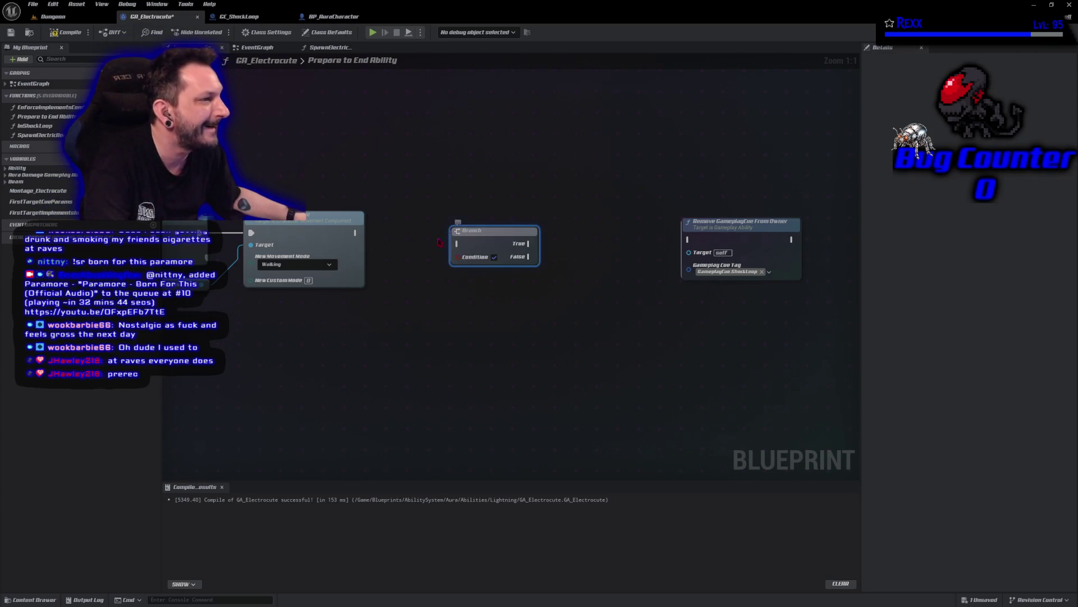
mouse_move(355, 232)
mouse_down()
mouse_move(456, 243)
mouse_move(492, 221)
mouse_up()
mouse_move(56, 211)
mouse_down()
mouse_move(419, 298)
mouse_move(505, 262)
mouse_move(493, 253)
mouse_move(348, 301)
mouse_up()
mouse_move(50, 215)
mouse_down()
mouse_move(449, 270)
mouse_move(469, 247)
mouse_move(541, 231)
mouse_up()
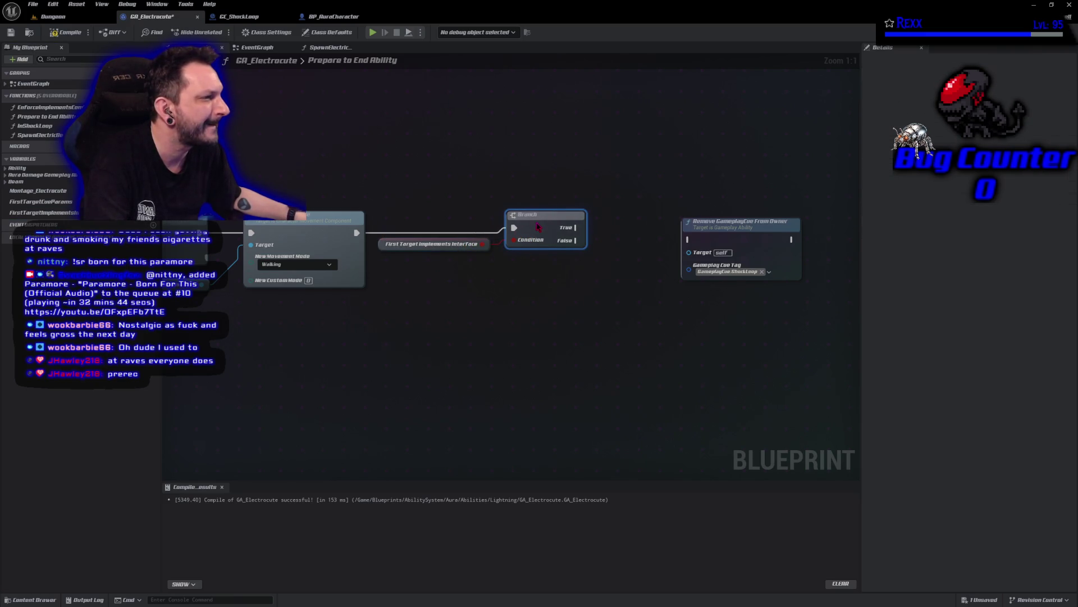
click(67, 32)
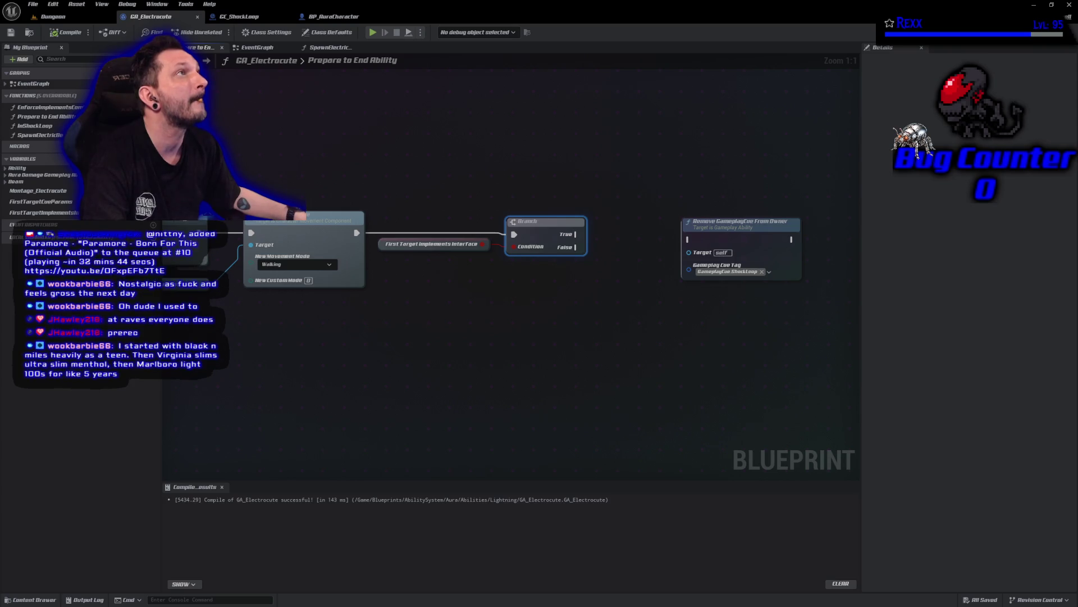
- Move the Remove GameplayCue From Owner node down and to the right of the Branch
drag(587, 445, 443, 399)
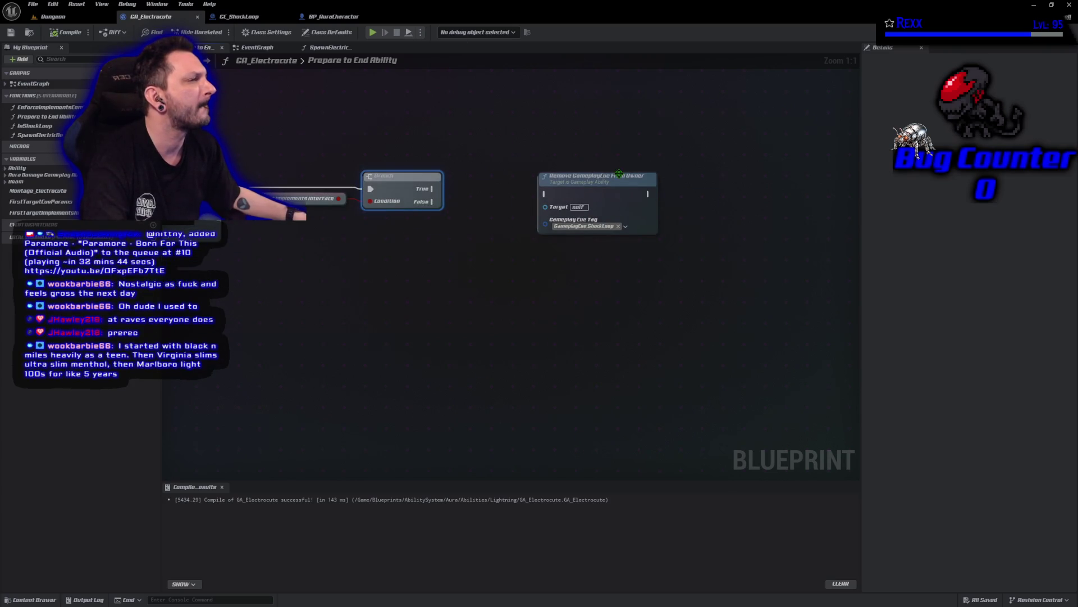
click(660, 198)
drag(660, 198, 714, 272)
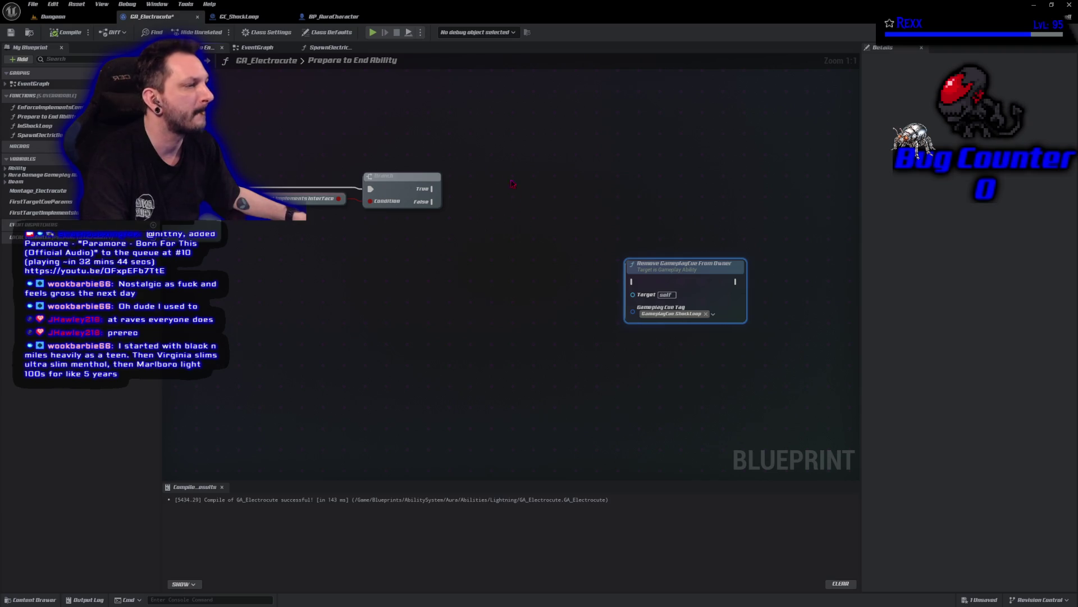
right_click(505, 162)
- Add a Mouse Hit Actor getter wired into a new Remove GameplayCue On Actor (Looping) node
text(get mouse hit ac)
key(Return)
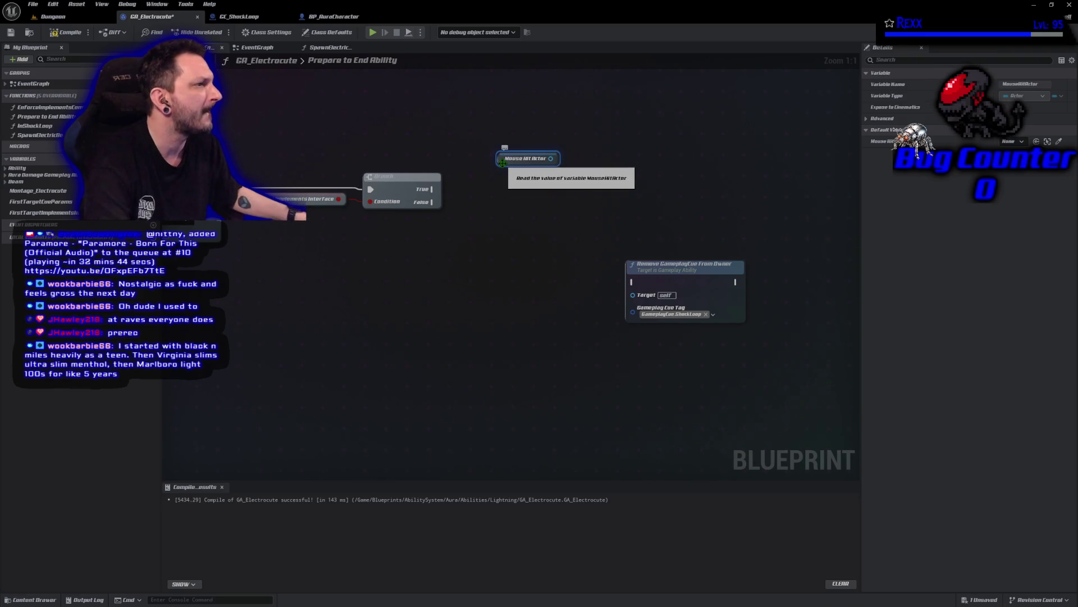
drag(550, 159, 614, 167)
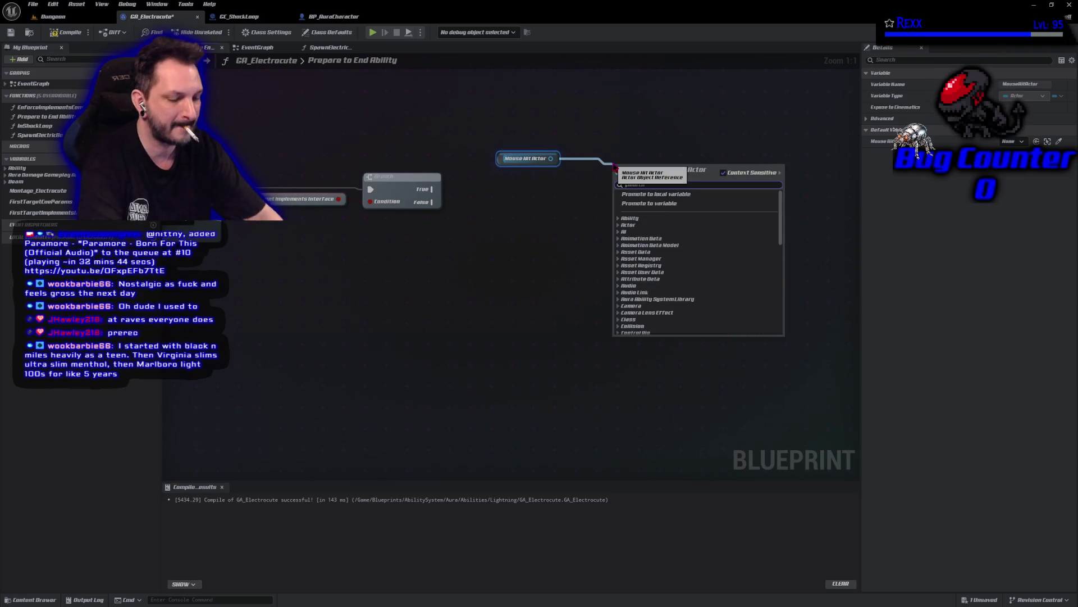
text(remove game)
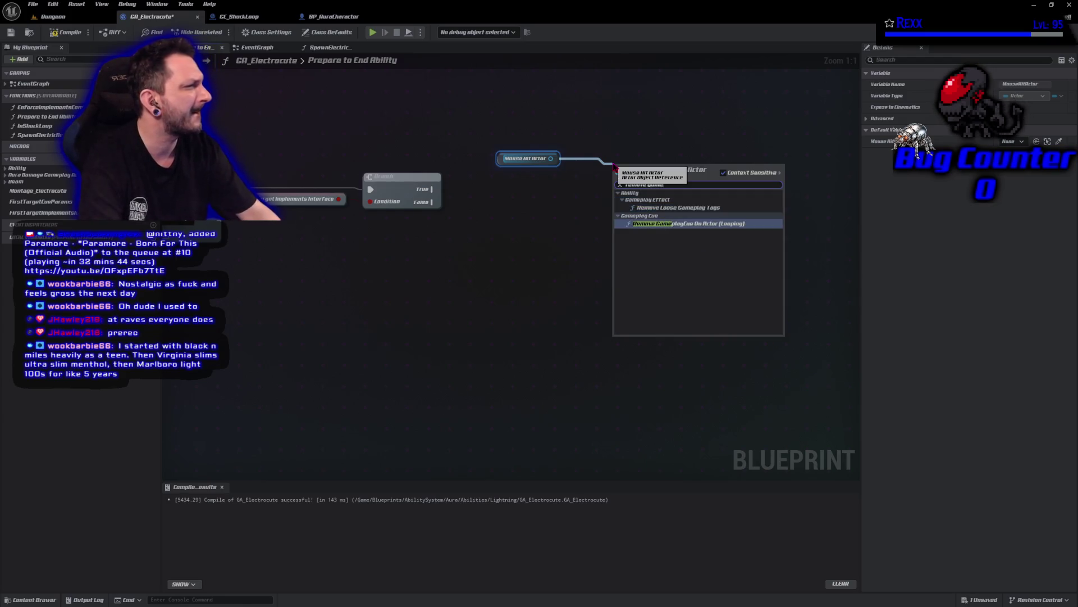
key(Return)
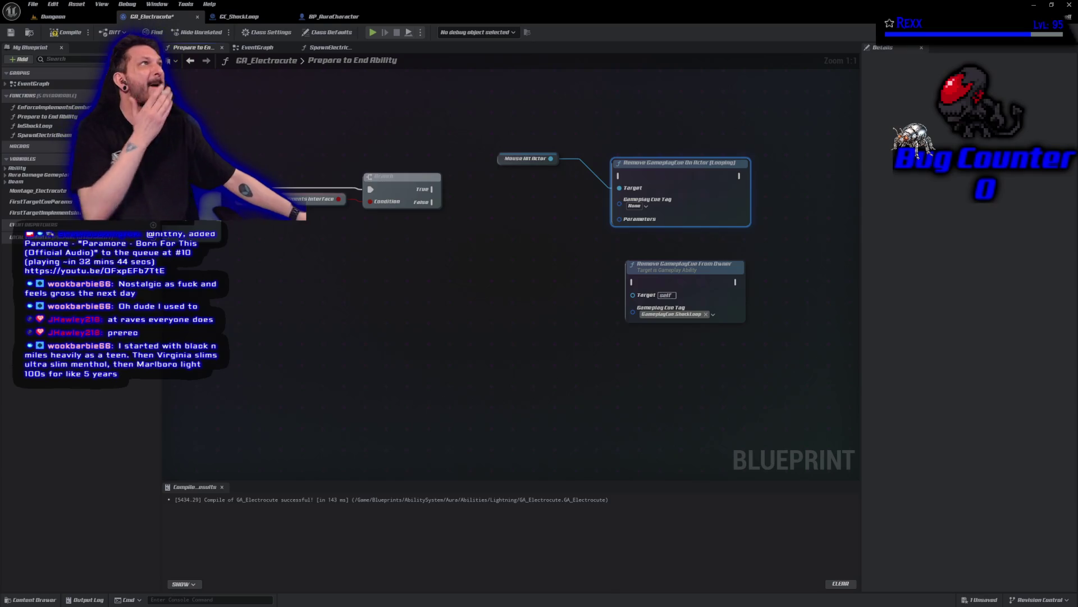
- Wire Branch True to the looping removal and False to the owner removal, set tag ShockLoop, and compile
mouse_move(441, 193)
mouse_down()
mouse_move(580, 190)
mouse_move(620, 176)
mouse_up()
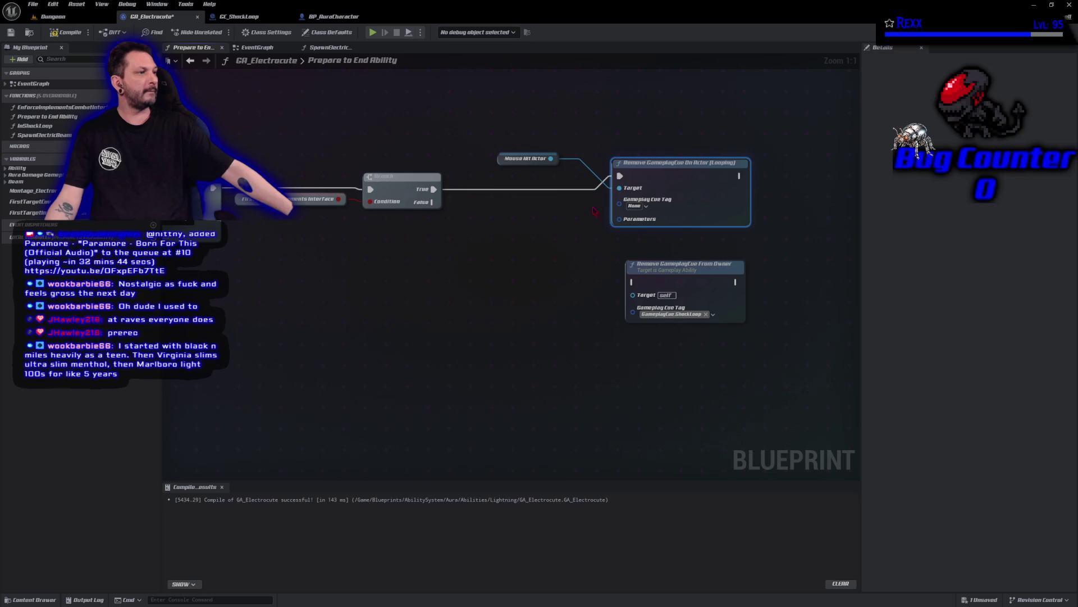
mouse_move(431, 201)
mouse_down()
mouse_move(645, 290)
mouse_move(633, 282)
mouse_up()
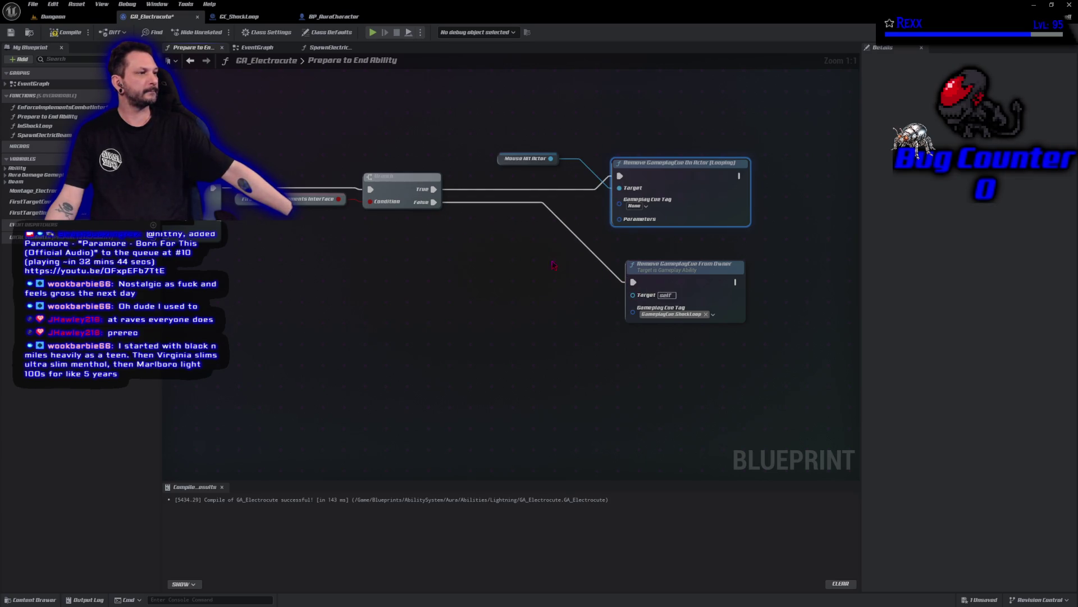
click(646, 207)
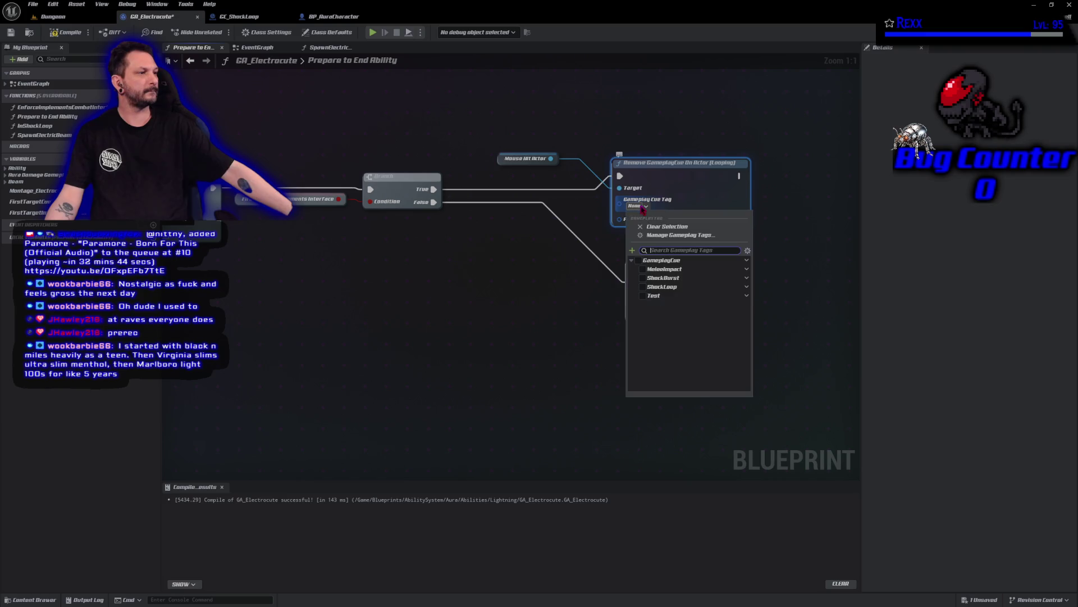
click(644, 287)
click(378, 224)
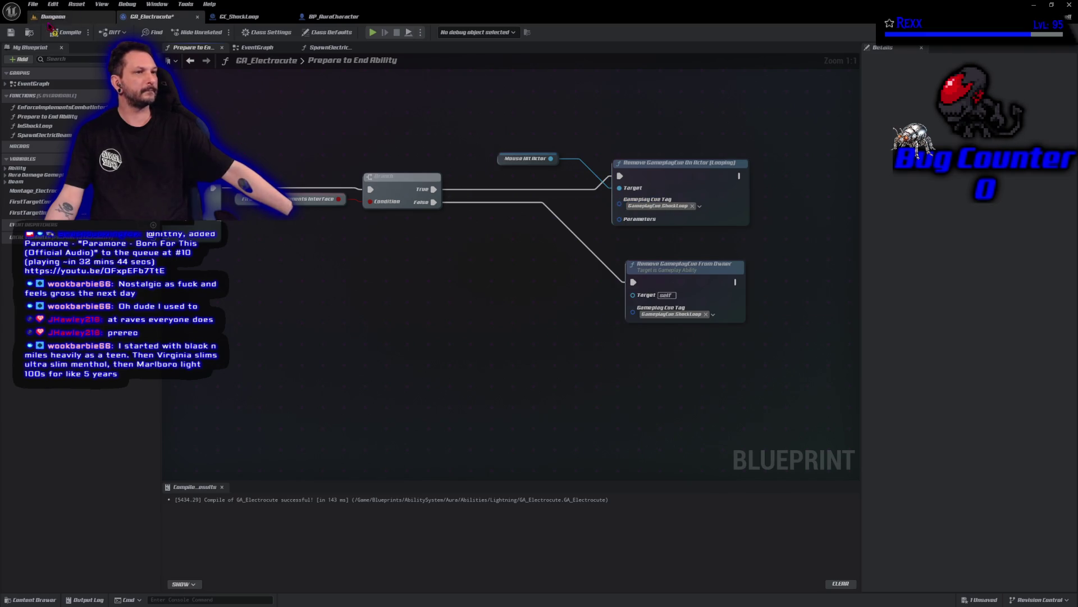
click(66, 32)
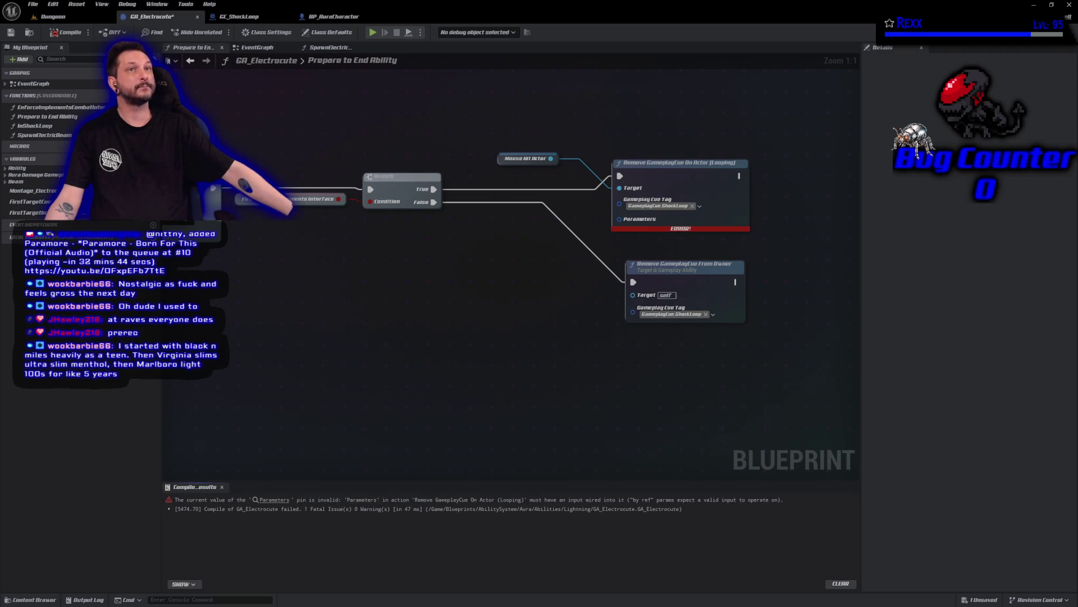
- Connect FirstTargetCueParams to the looping removal's Parameters and delete Remove GameplayCue From Owner
mouse_move(28, 201)
mouse_down()
mouse_move(406, 255)
mouse_move(623, 211)
mouse_move(619, 219)
mouse_up()
click(66, 32)
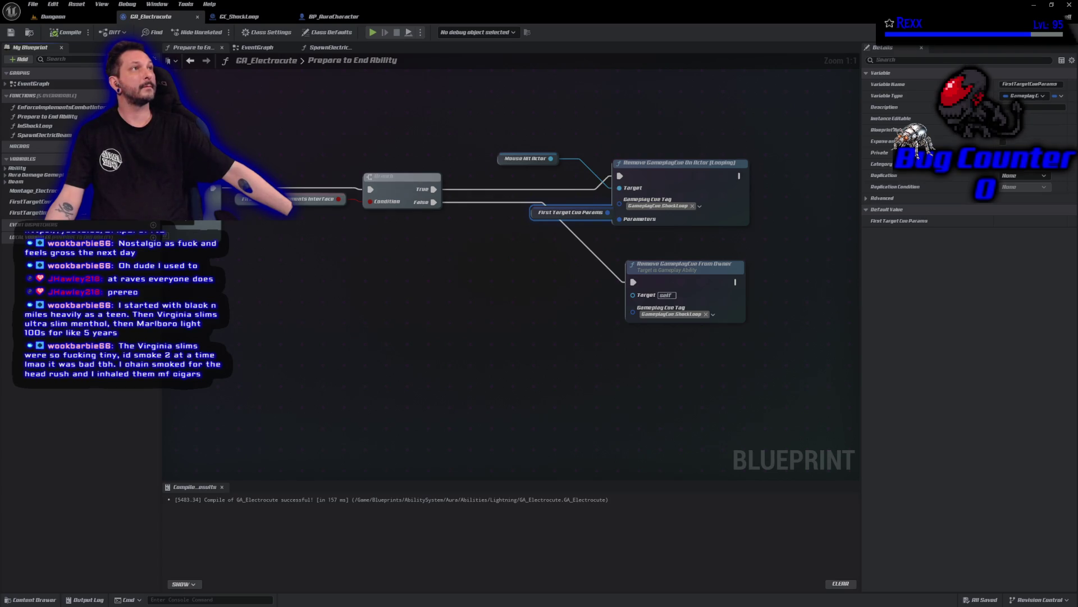
click(689, 278)
key(Delete)
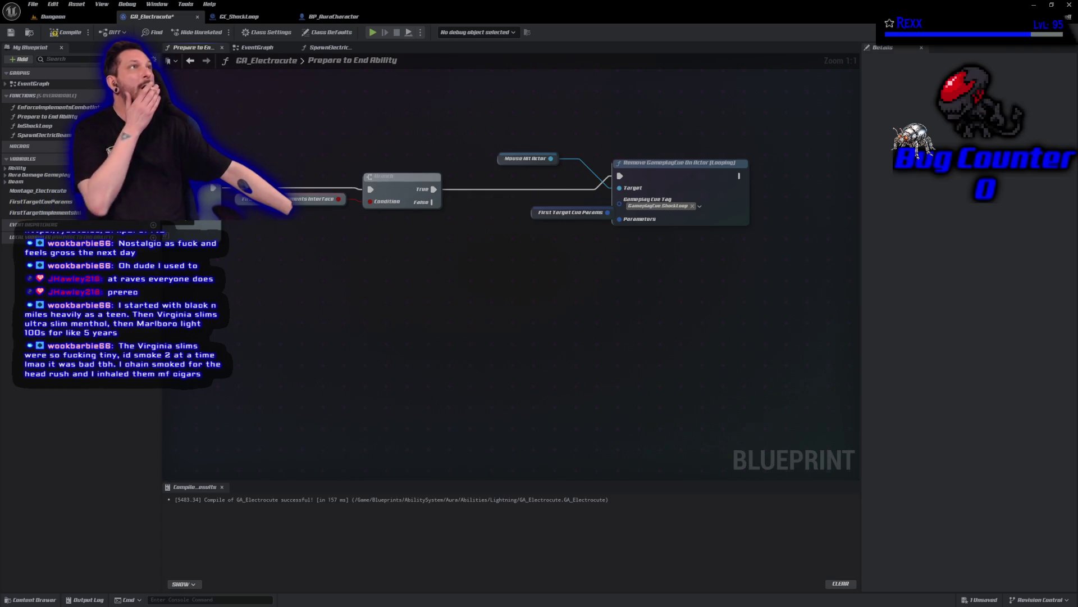
- Duplicate the looping ShockLoop removal with its params and run Branch False into the copy
drag(726, 342, 603, 212)
key(ctrl+c)
key(ctrl+v)
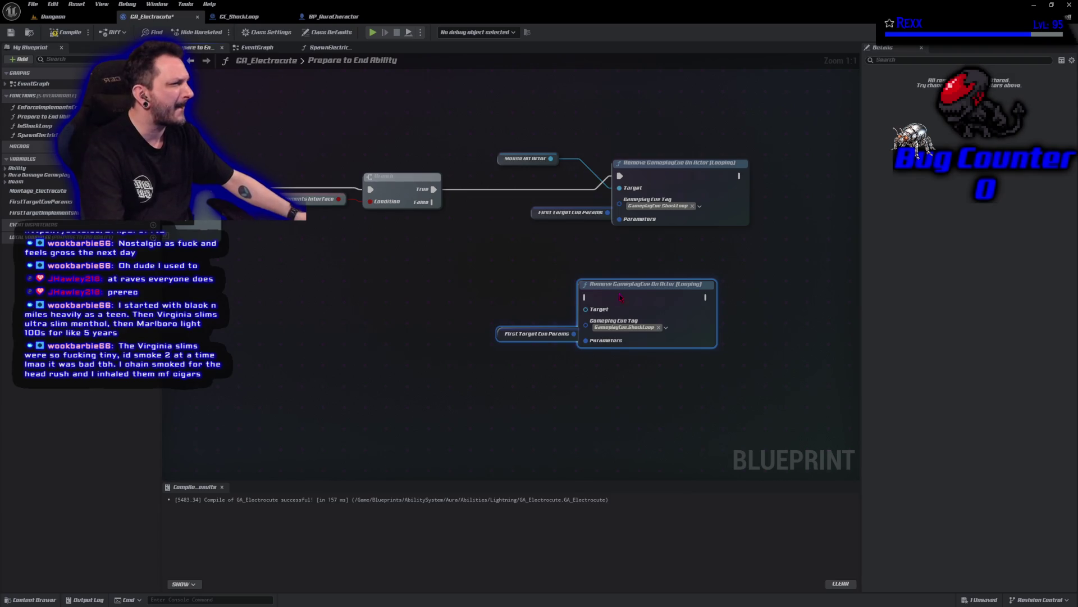
drag(433, 201, 614, 263)
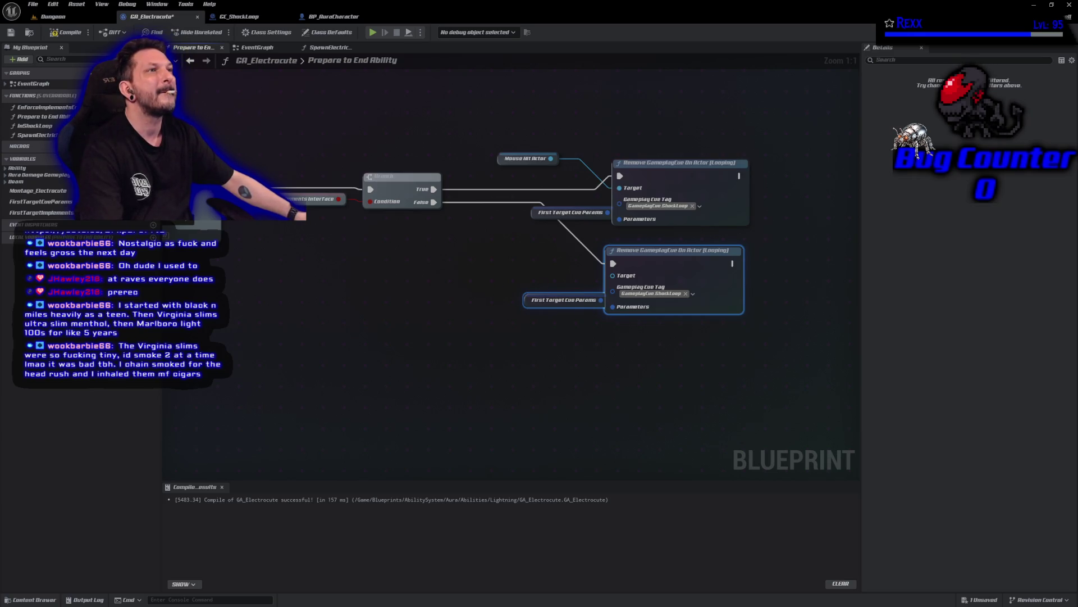
- Target the copy with Get Avatar Actor From Actor Info, then compile and save GA_Electrocute
right_click(336, 278)
text(get)
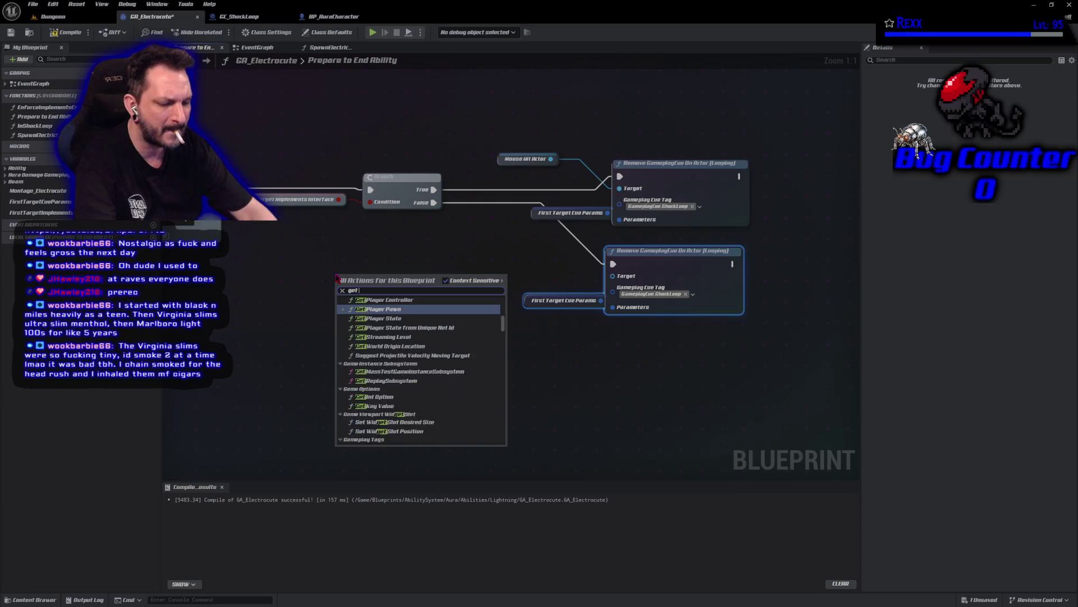
text( avatar actor)
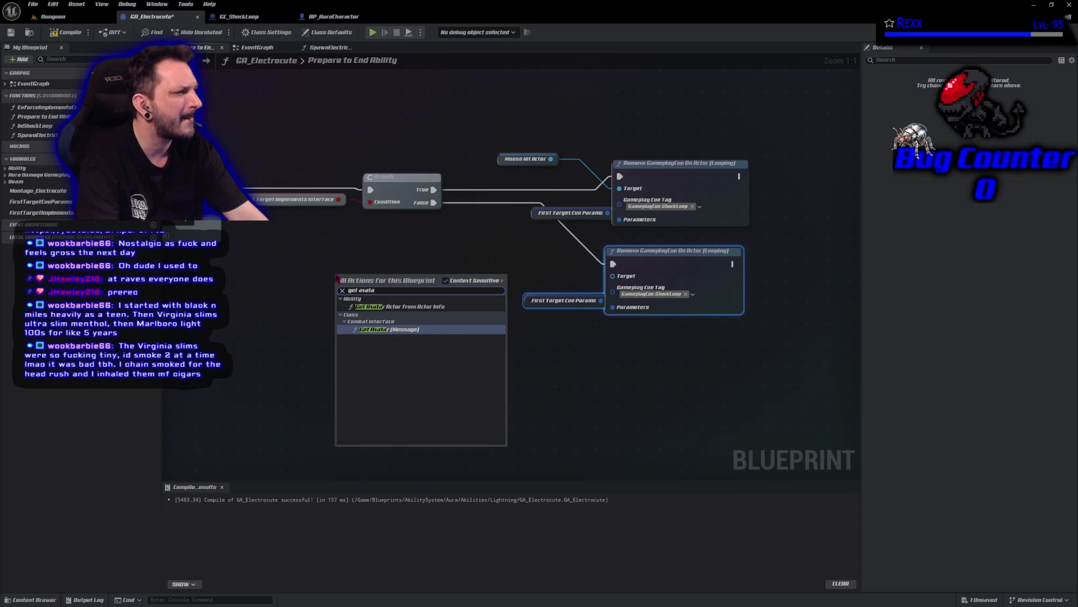
key(Return)
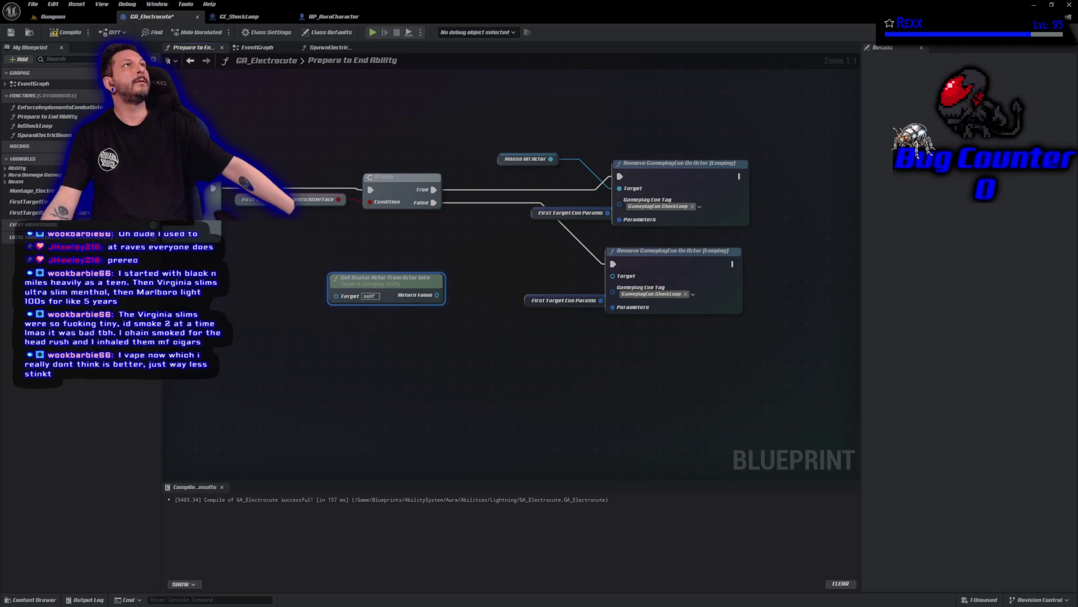
drag(436, 295, 612, 275)
drag(404, 285, 512, 267)
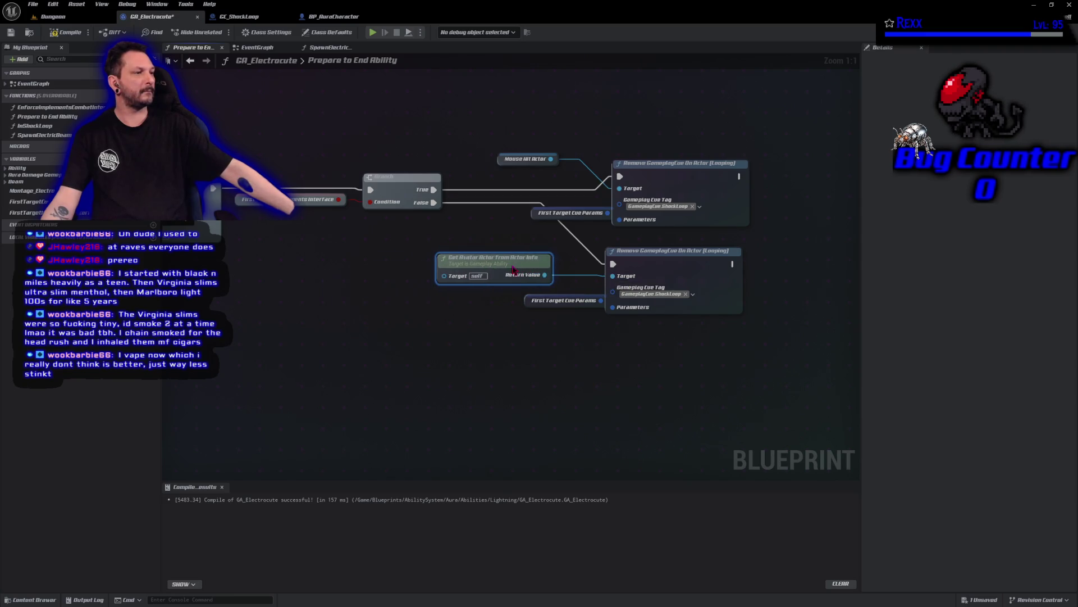
click(68, 32)
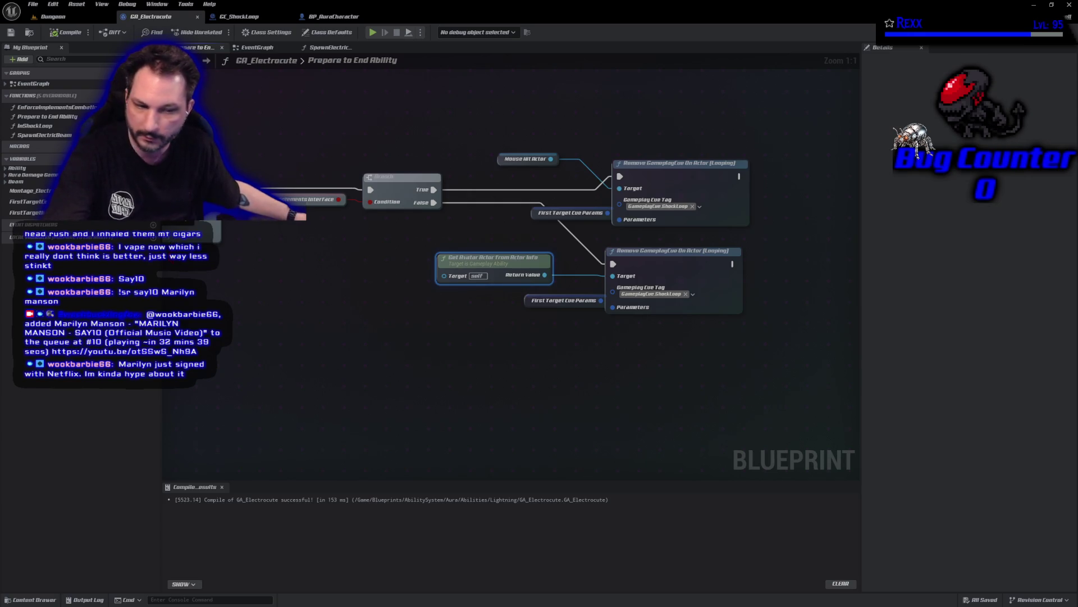
- Switch from Unreal Engine to GitHub Desktop to review the Aura repository's changed files
key(alt+Tab)
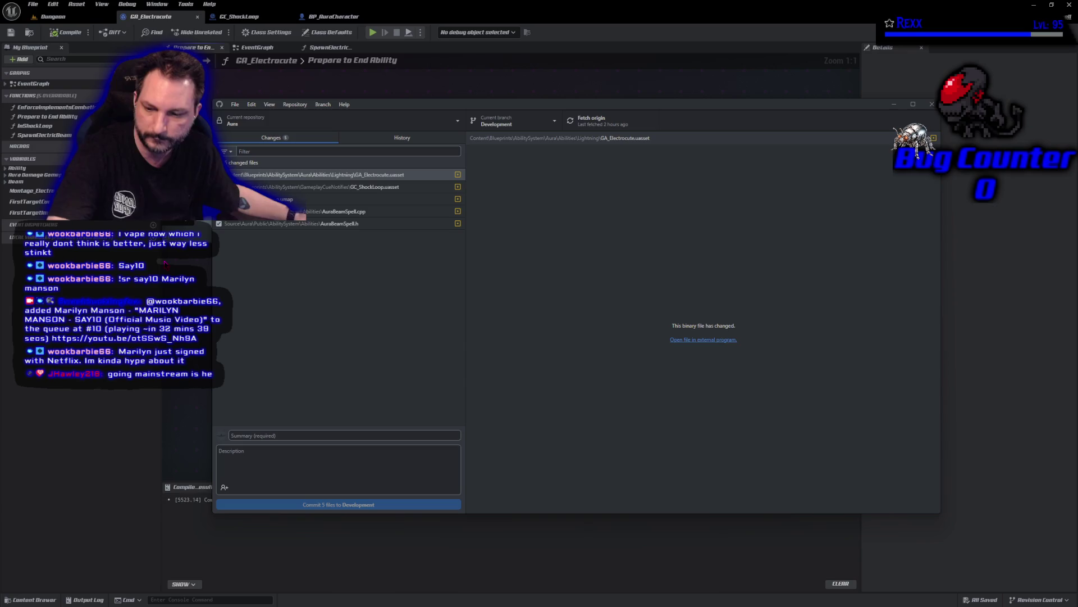
- Commit the five changed files to Development with summary 'First Trace Target' and push to origin
click(354, 437)
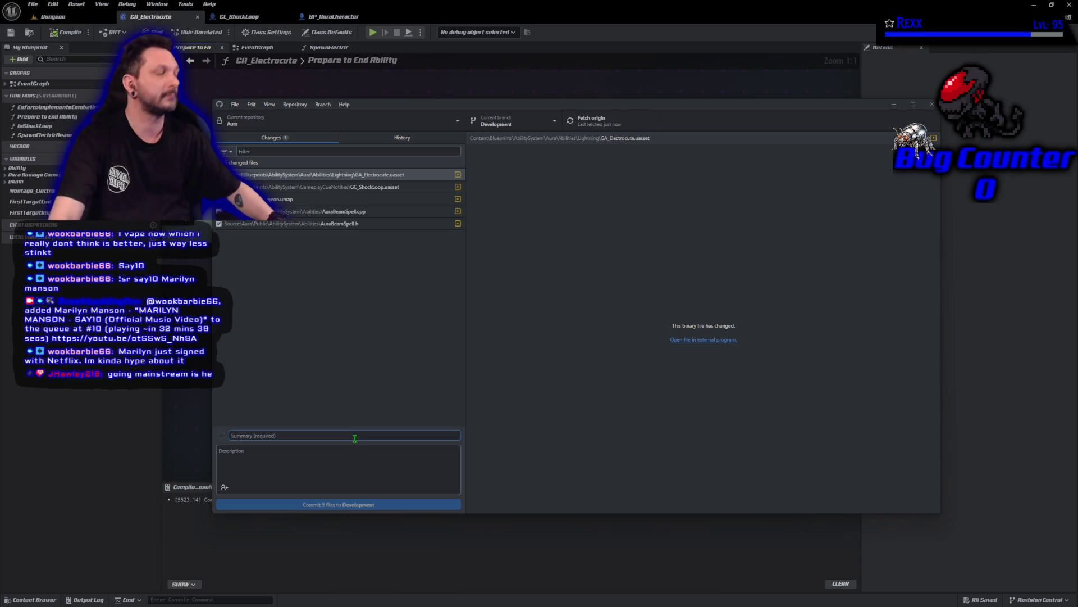
text(First Trace Target)
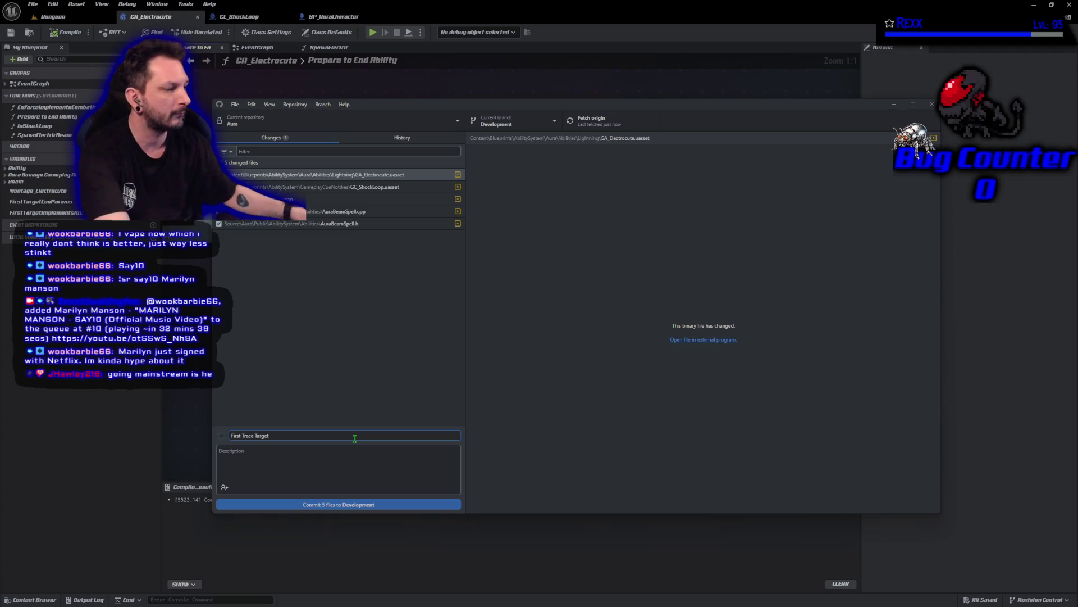
click(356, 504)
click(803, 219)
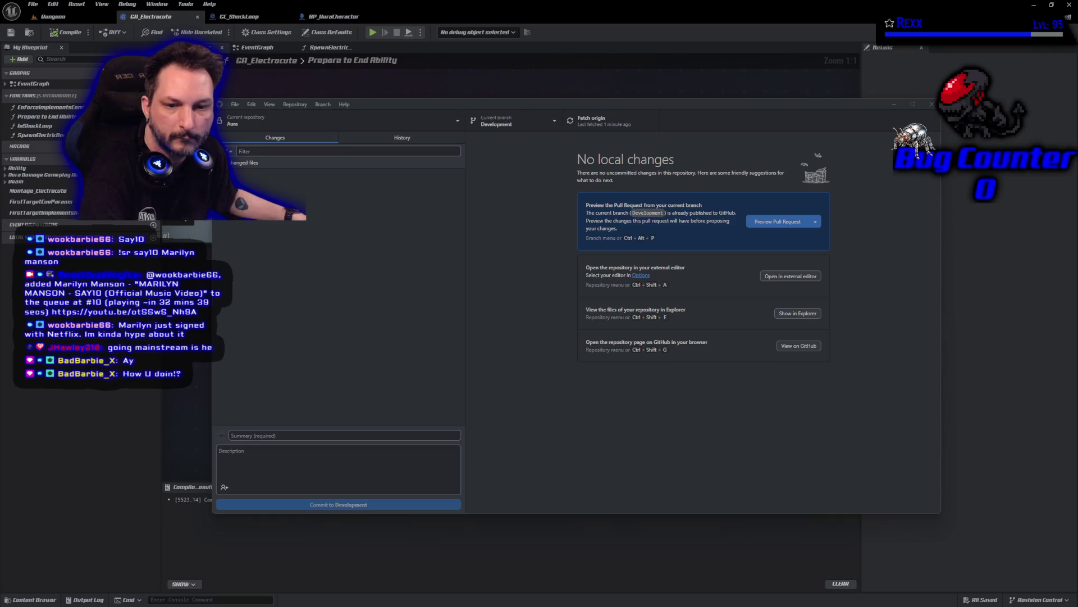
key(alt+Tab)
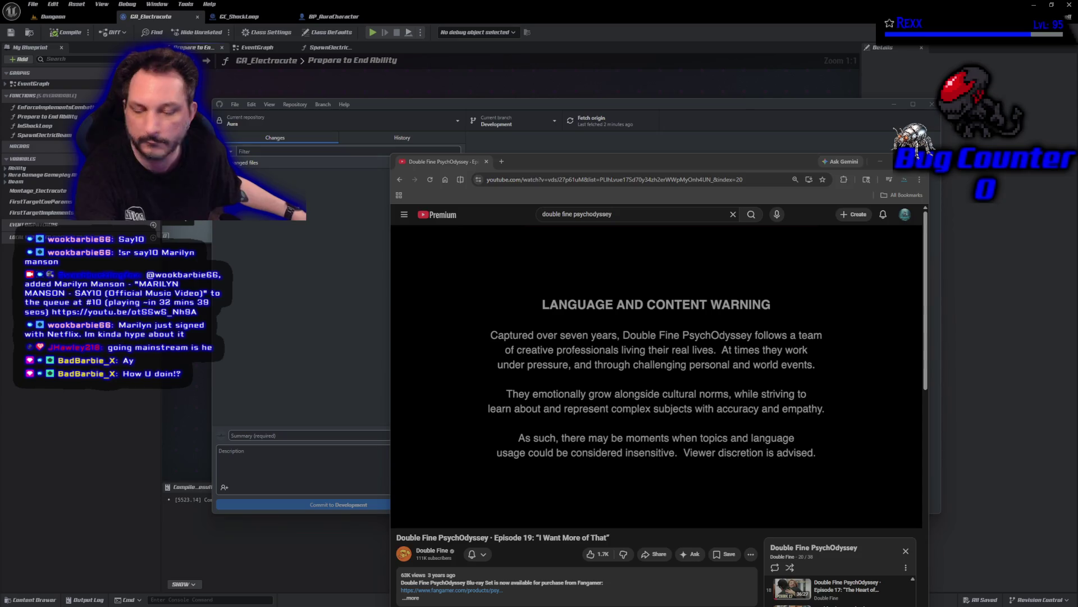
- Pause the Double Fine PsychOdyssey Episode 19 video at 0:01
click(627, 270)
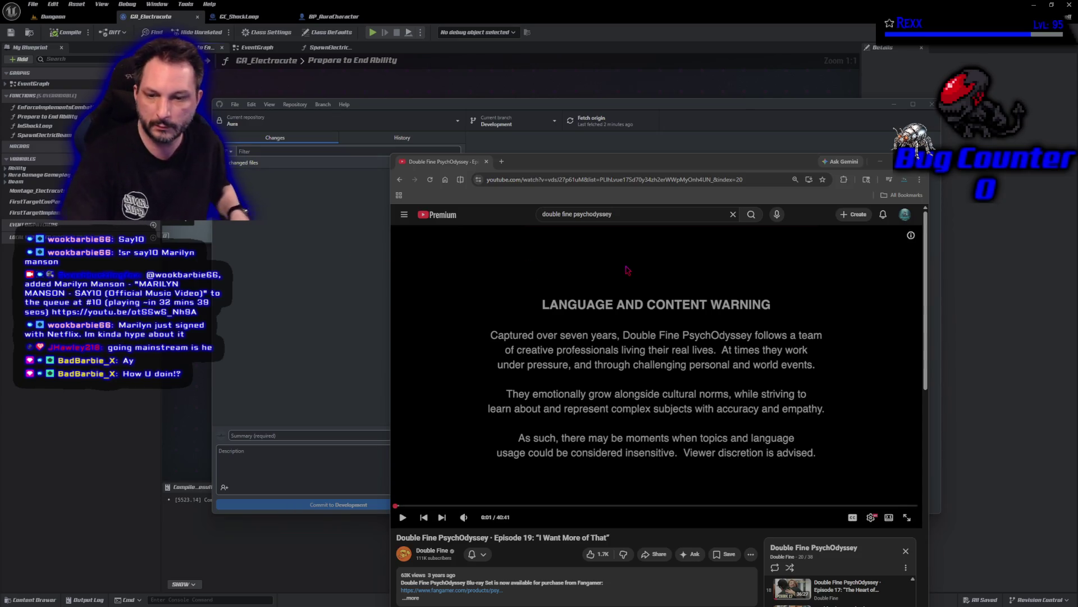